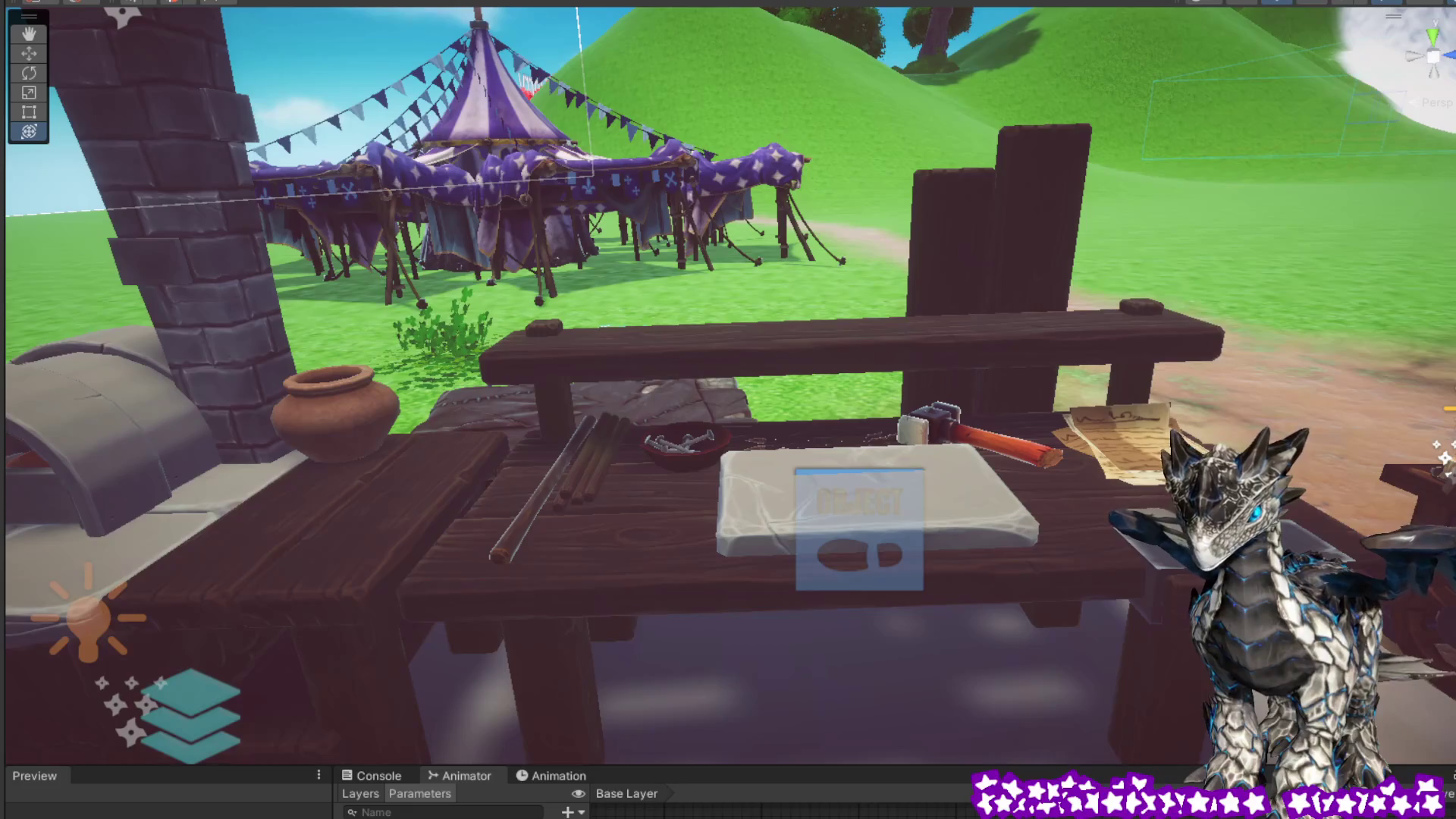
Step: Inspect the props by selecting the tent, workbench, oven table and right-hand tables in turn
click(435, 240)
click(735, 561)
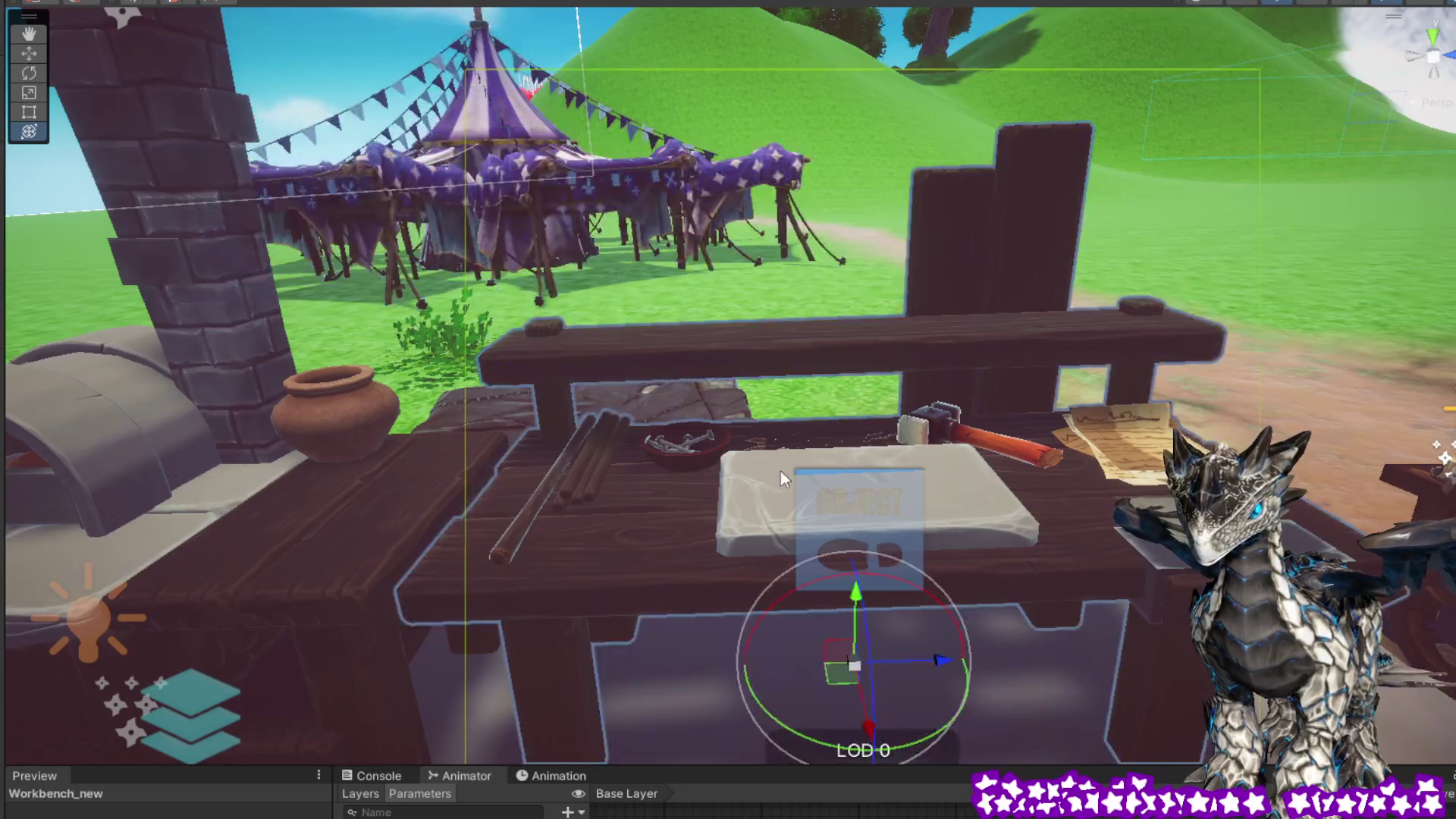
mouse_move(780, 471)
mouse_down()
mouse_move(839, 429)
mouse_move(751, 436)
mouse_up()
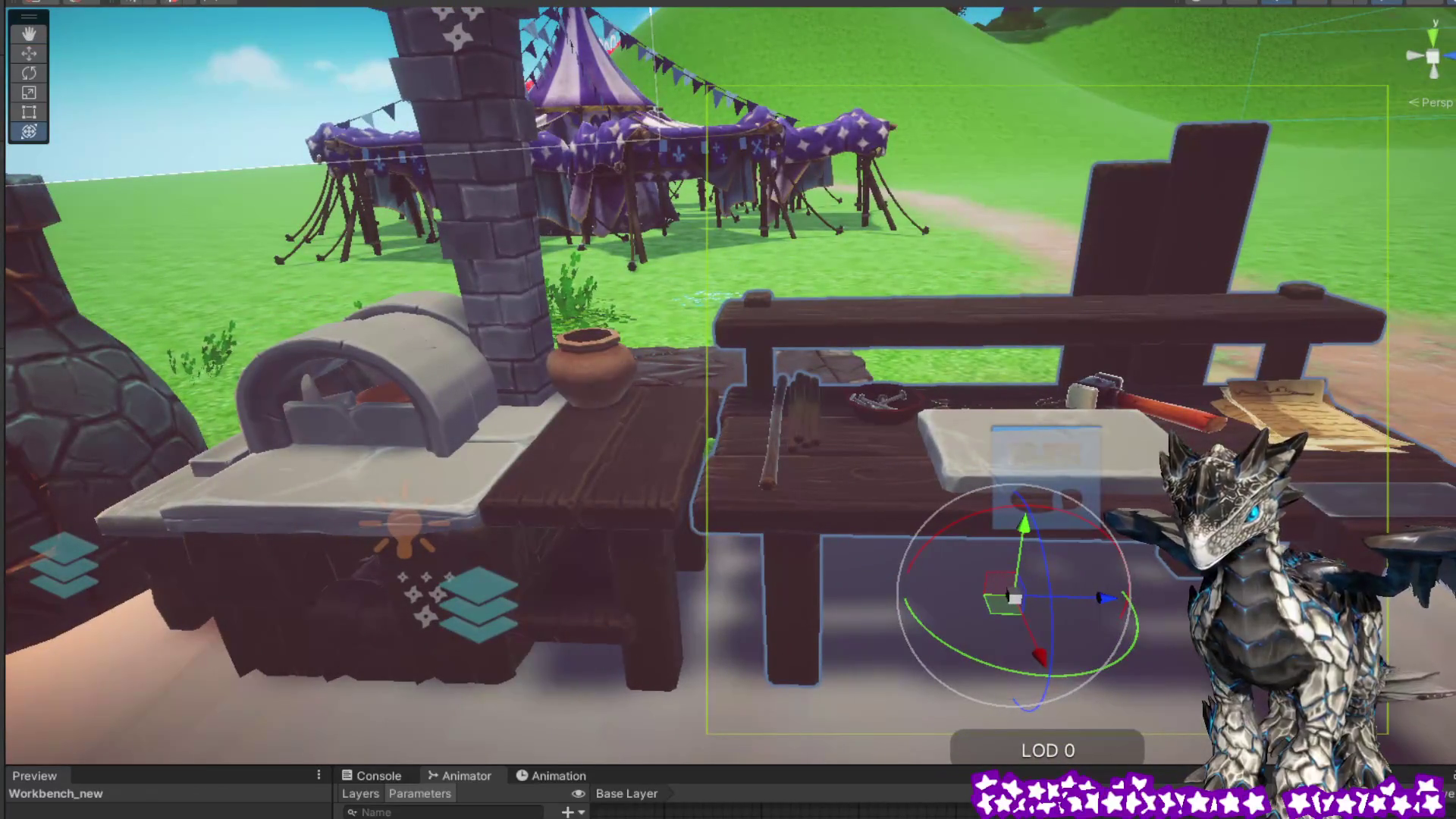
click(575, 504)
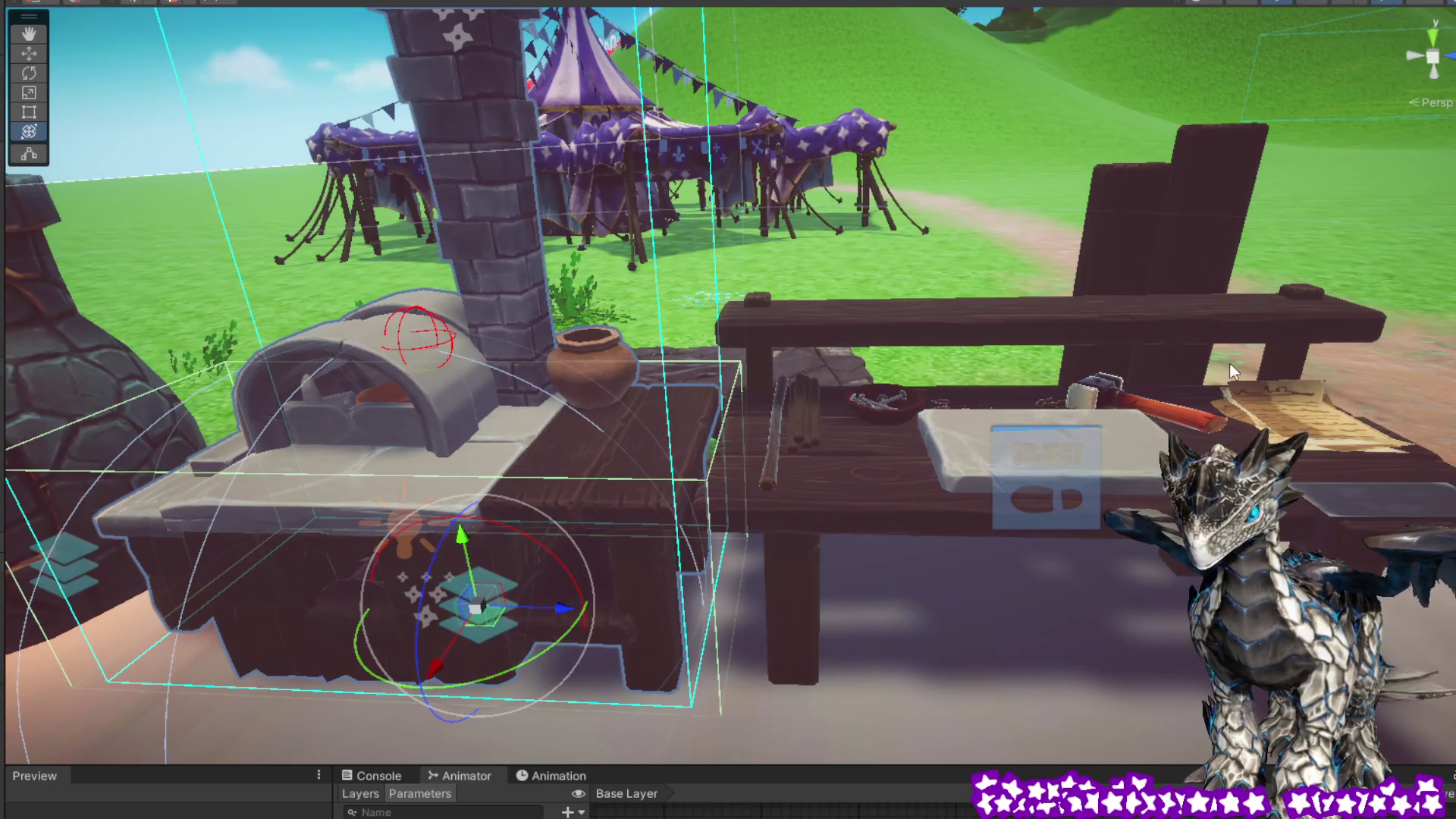
click(840, 496)
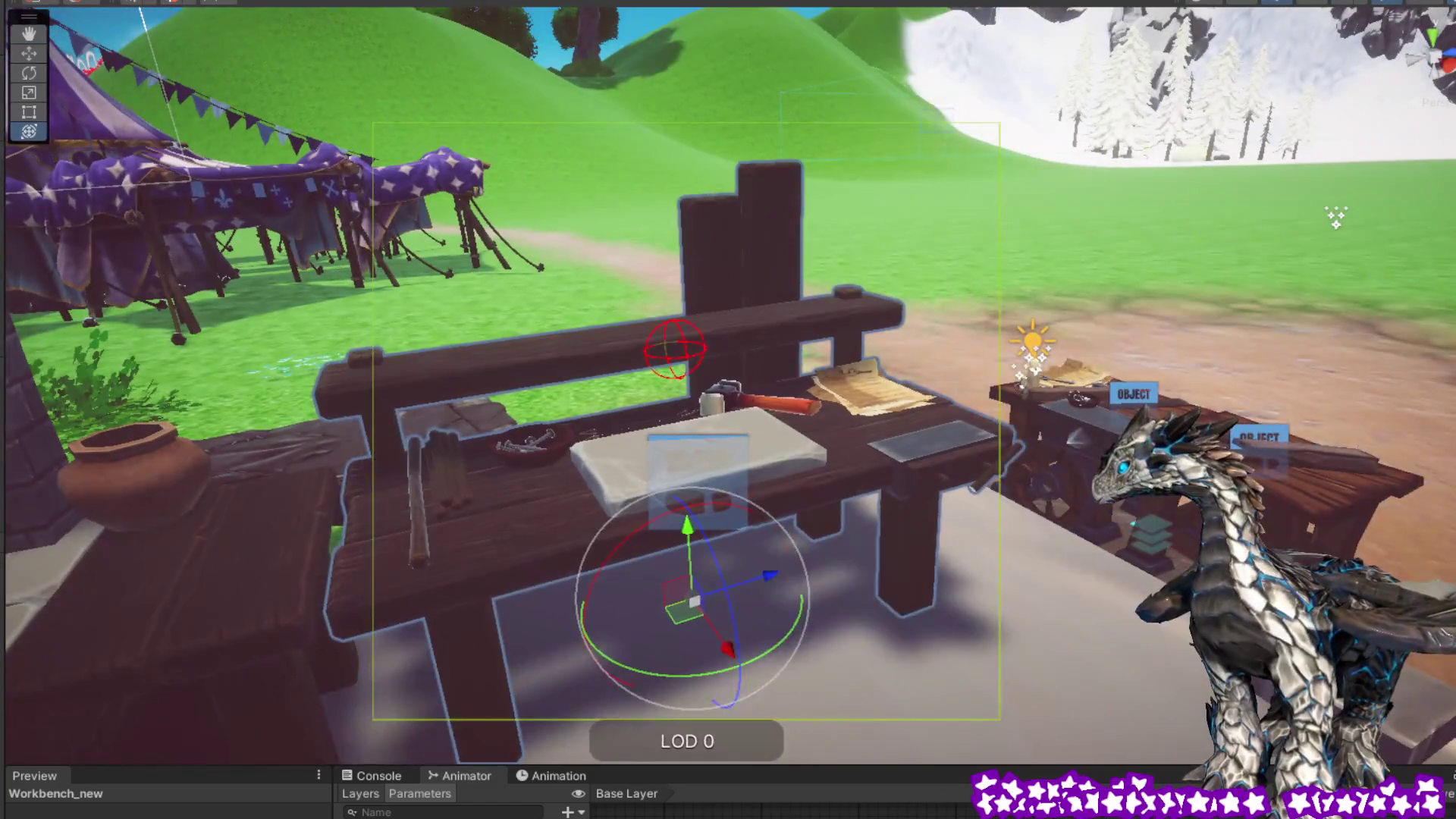
click(1152, 485)
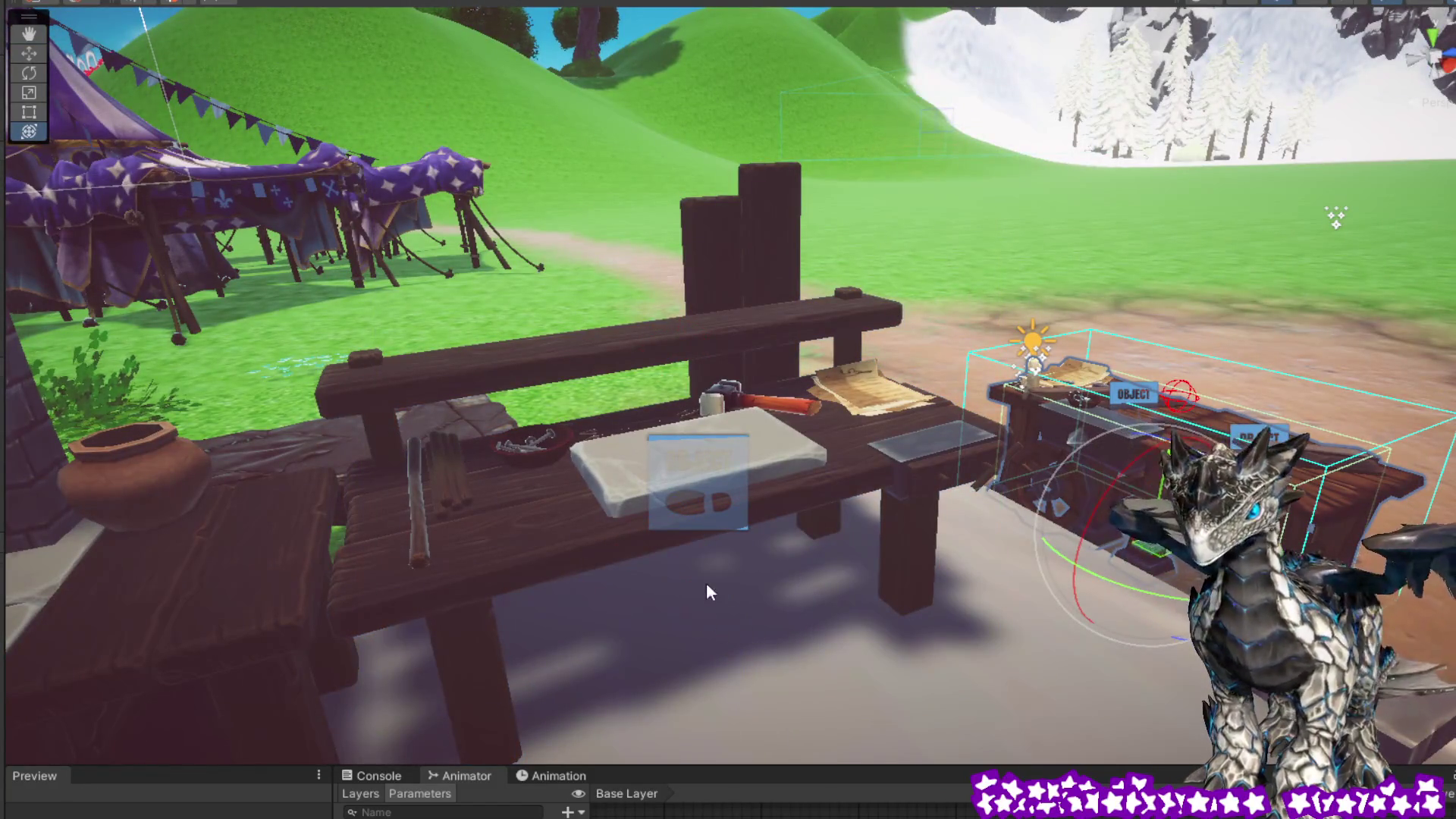
click(586, 512)
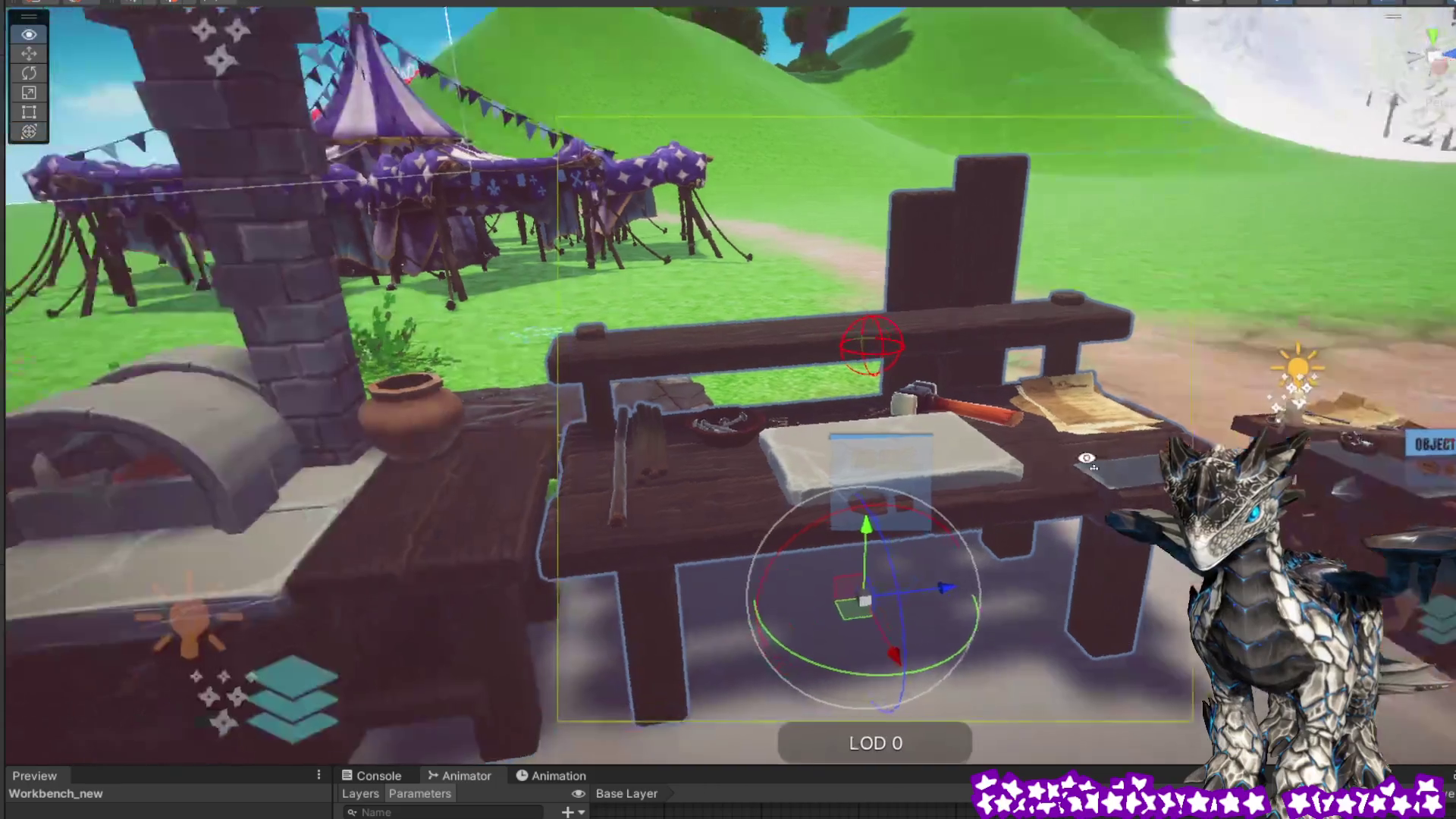
click(469, 526)
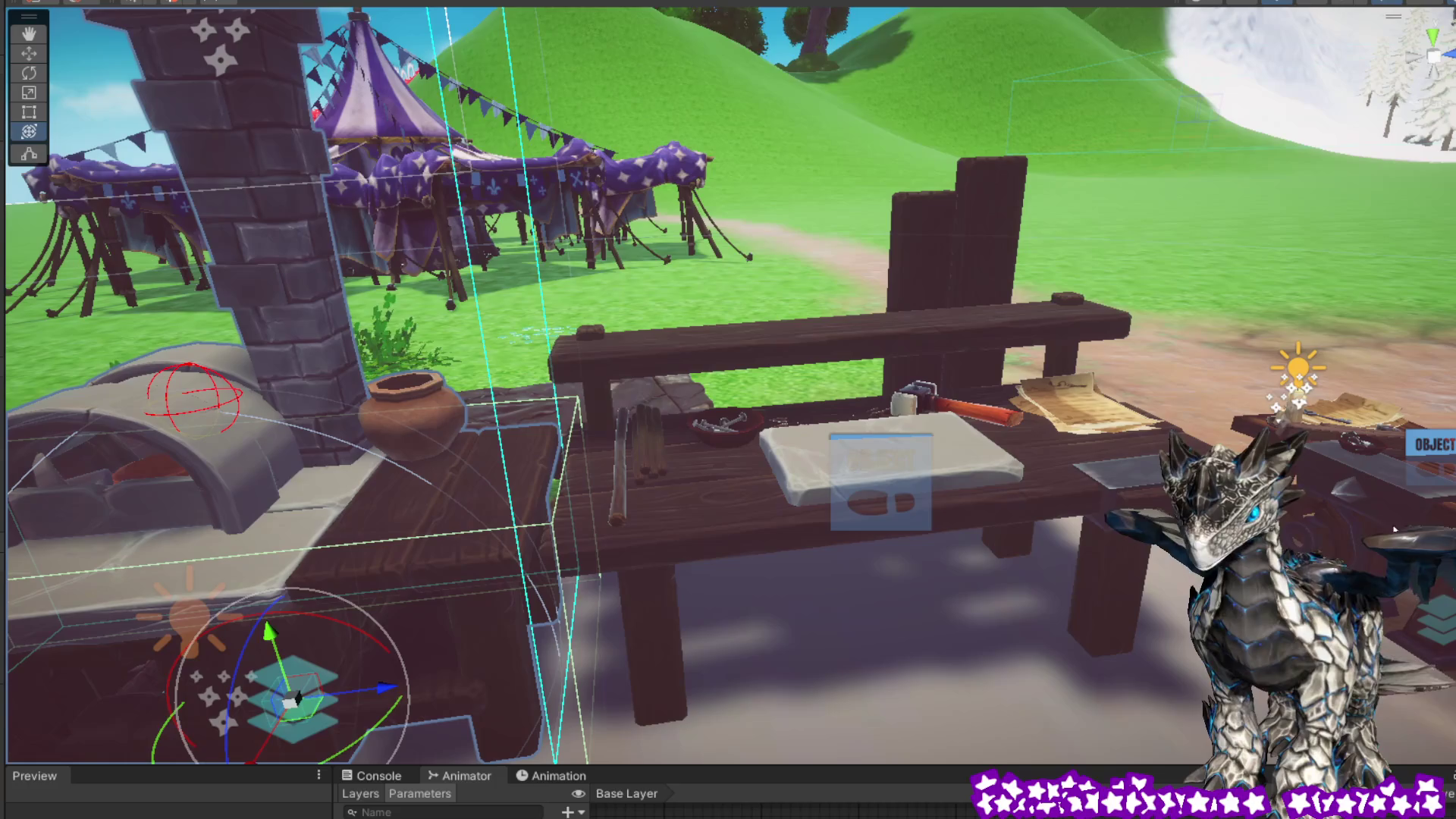
click(1377, 500)
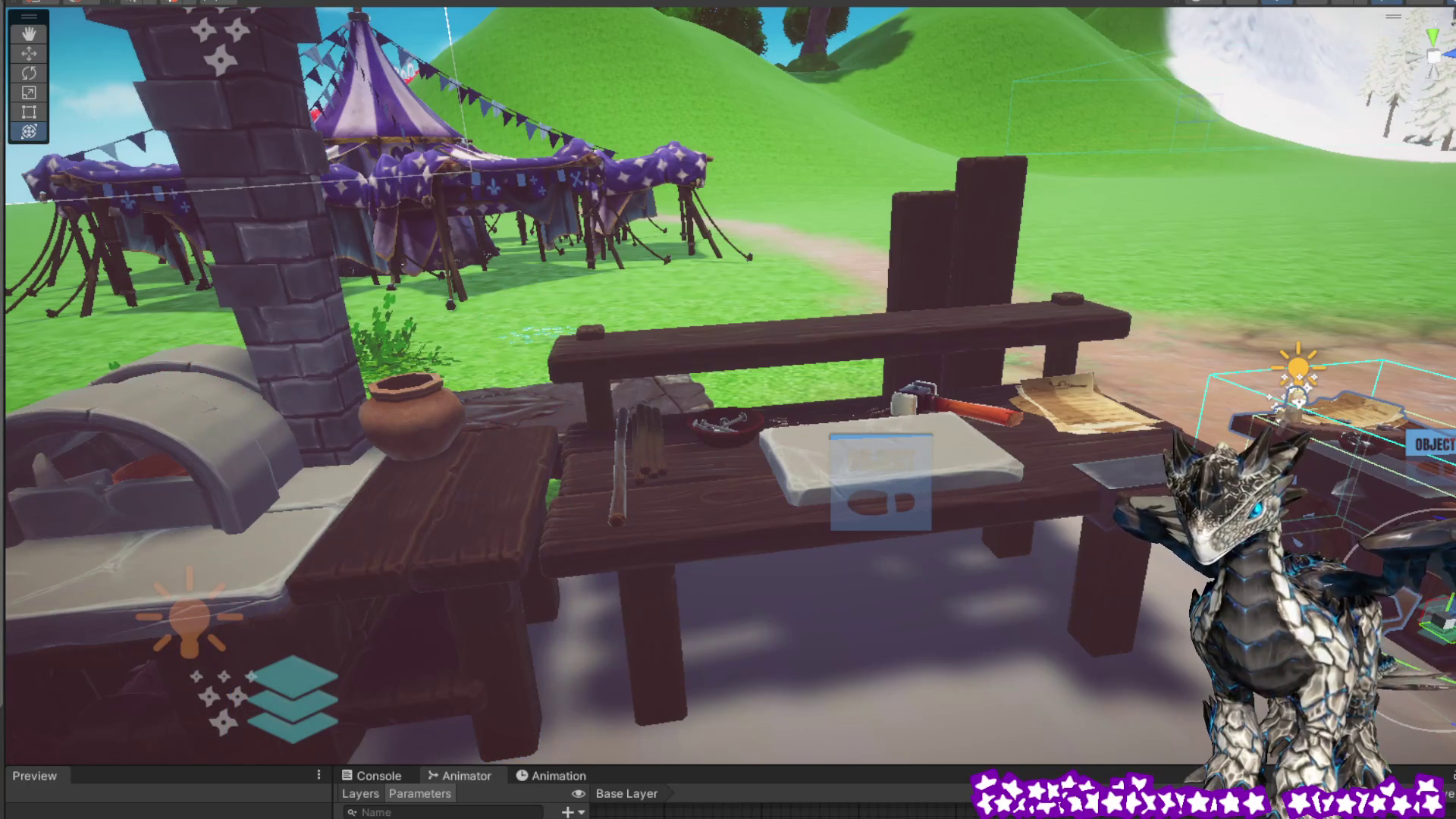
click(1095, 476)
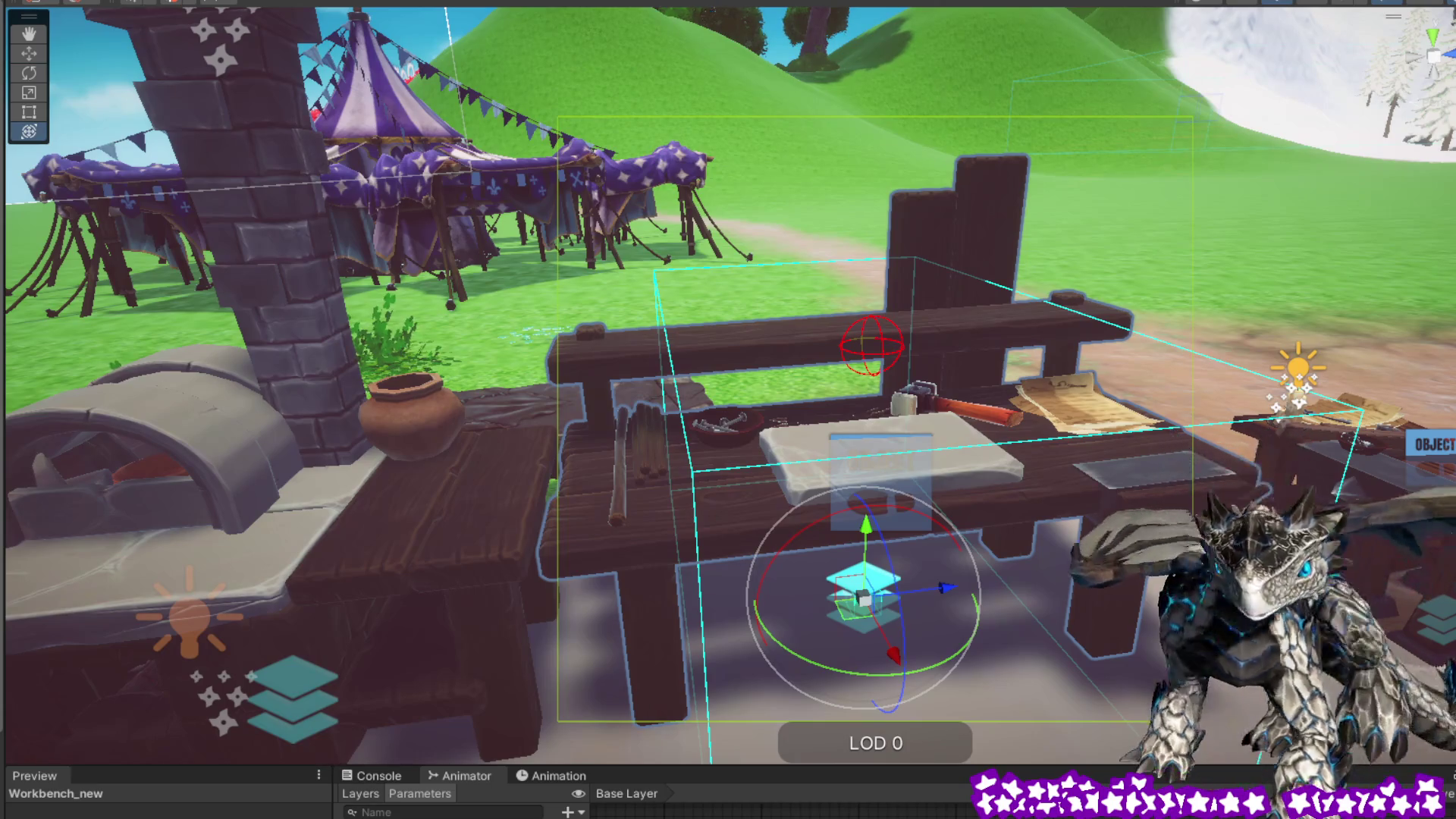
click(1335, 425)
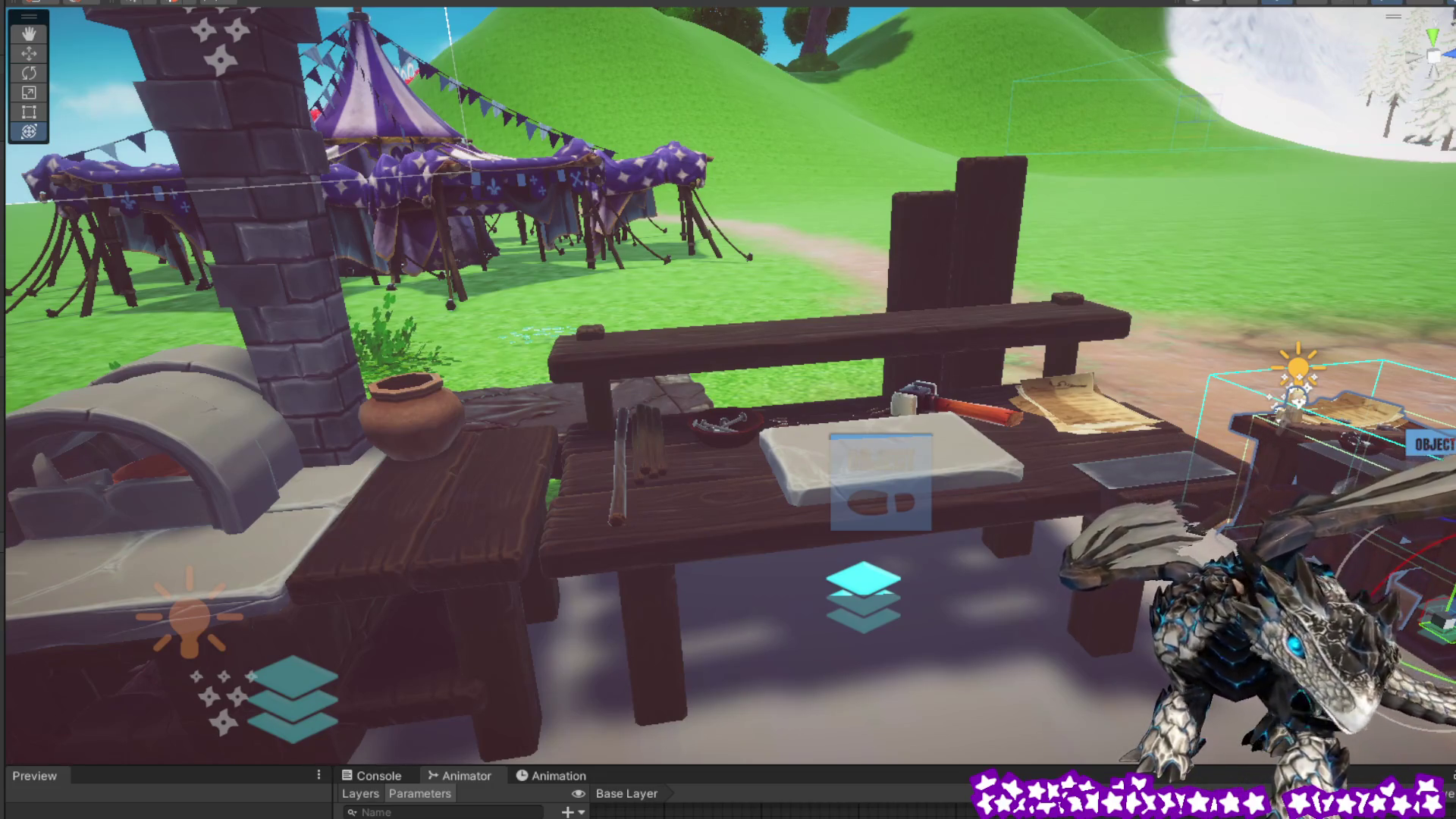
click(1055, 465)
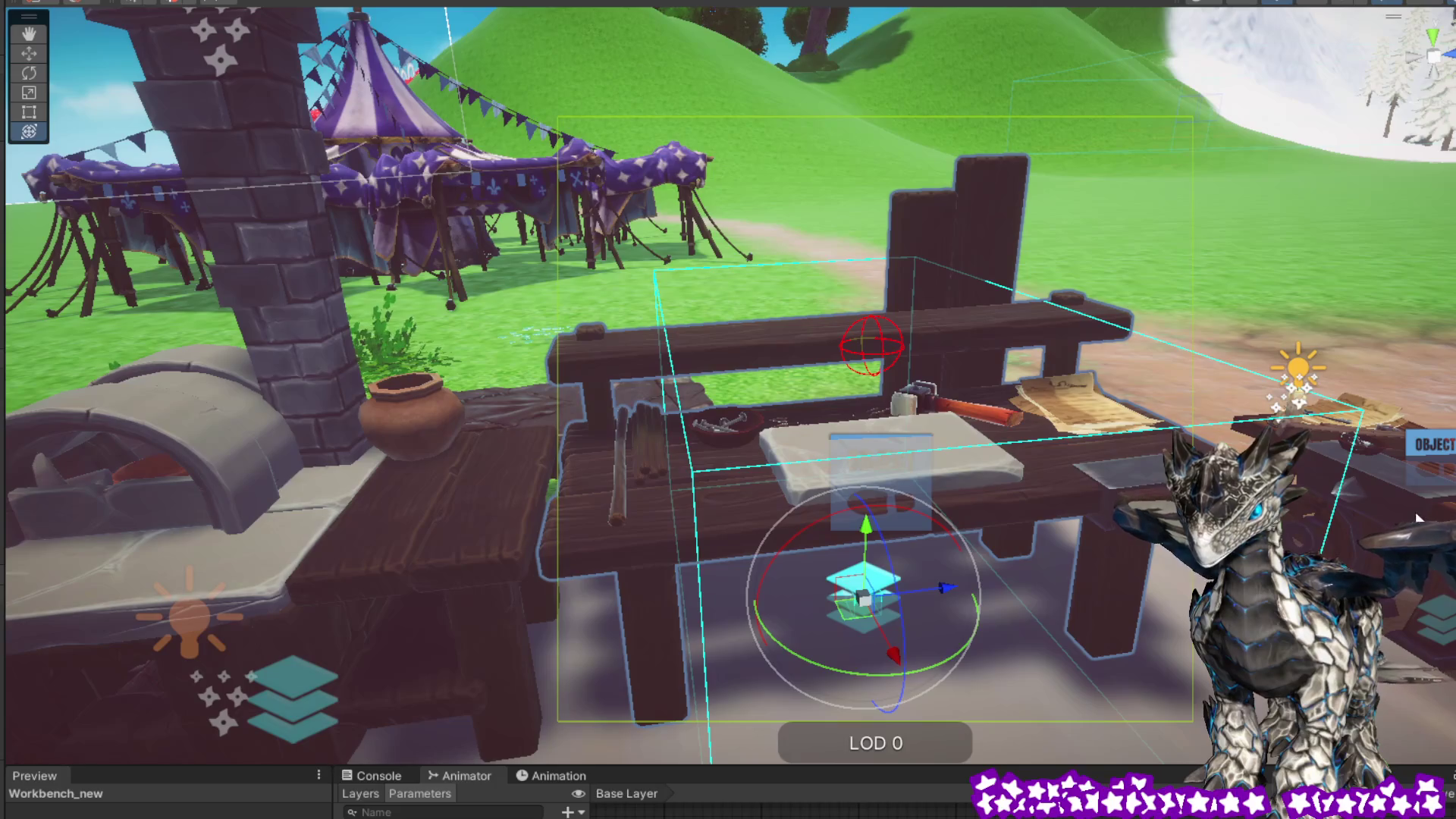
click(1350, 439)
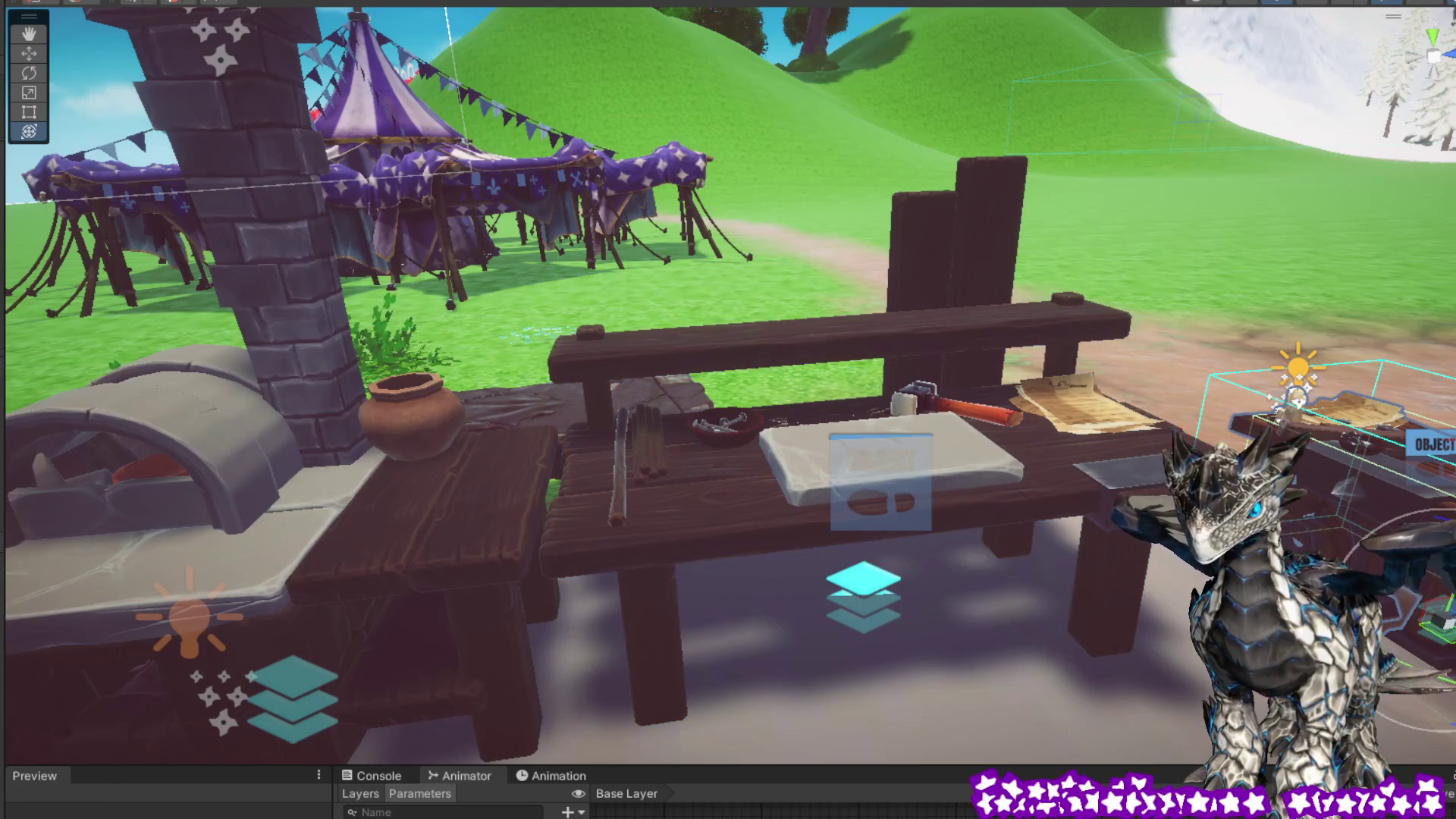
click(1048, 449)
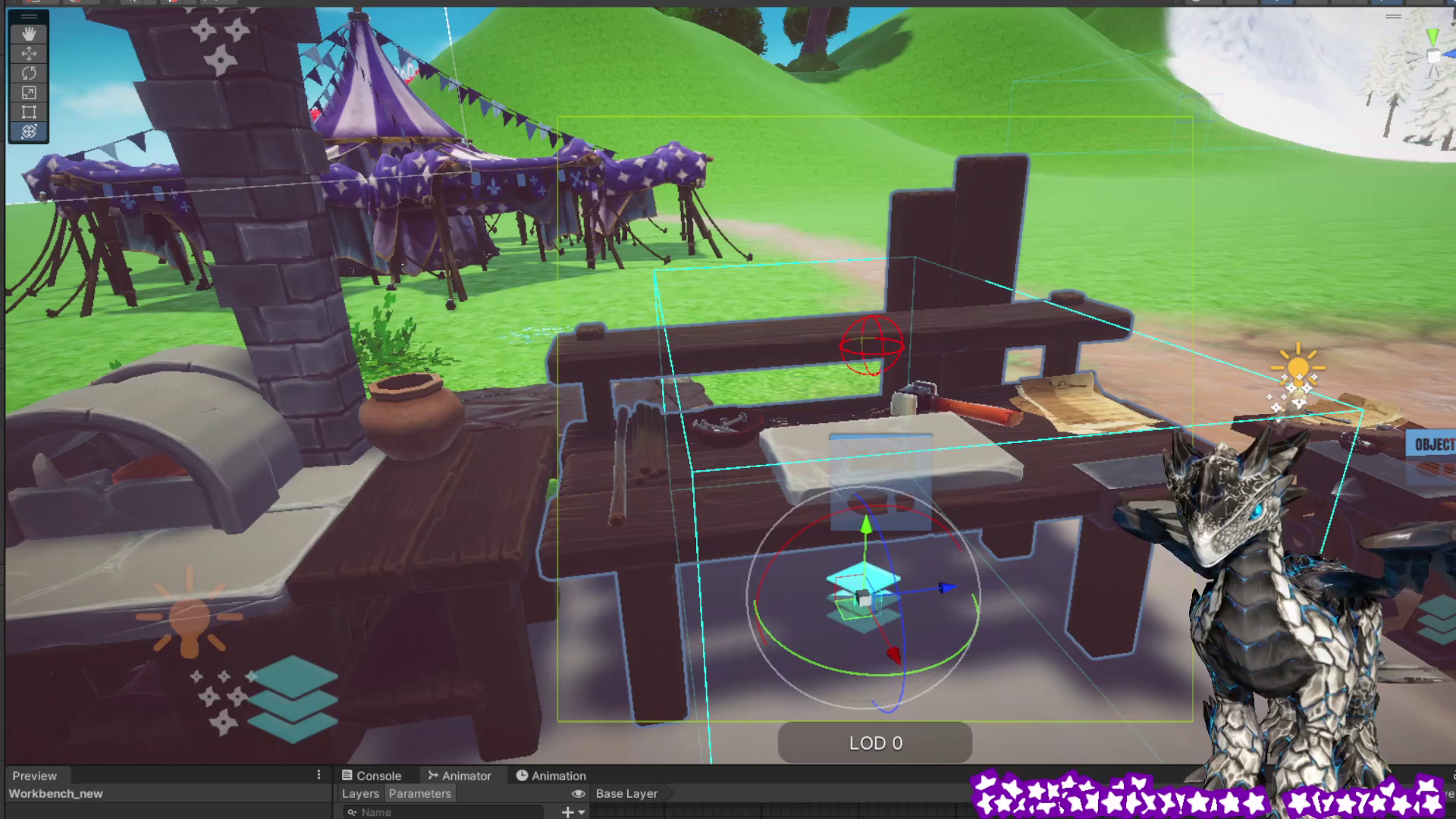
click(563, 559)
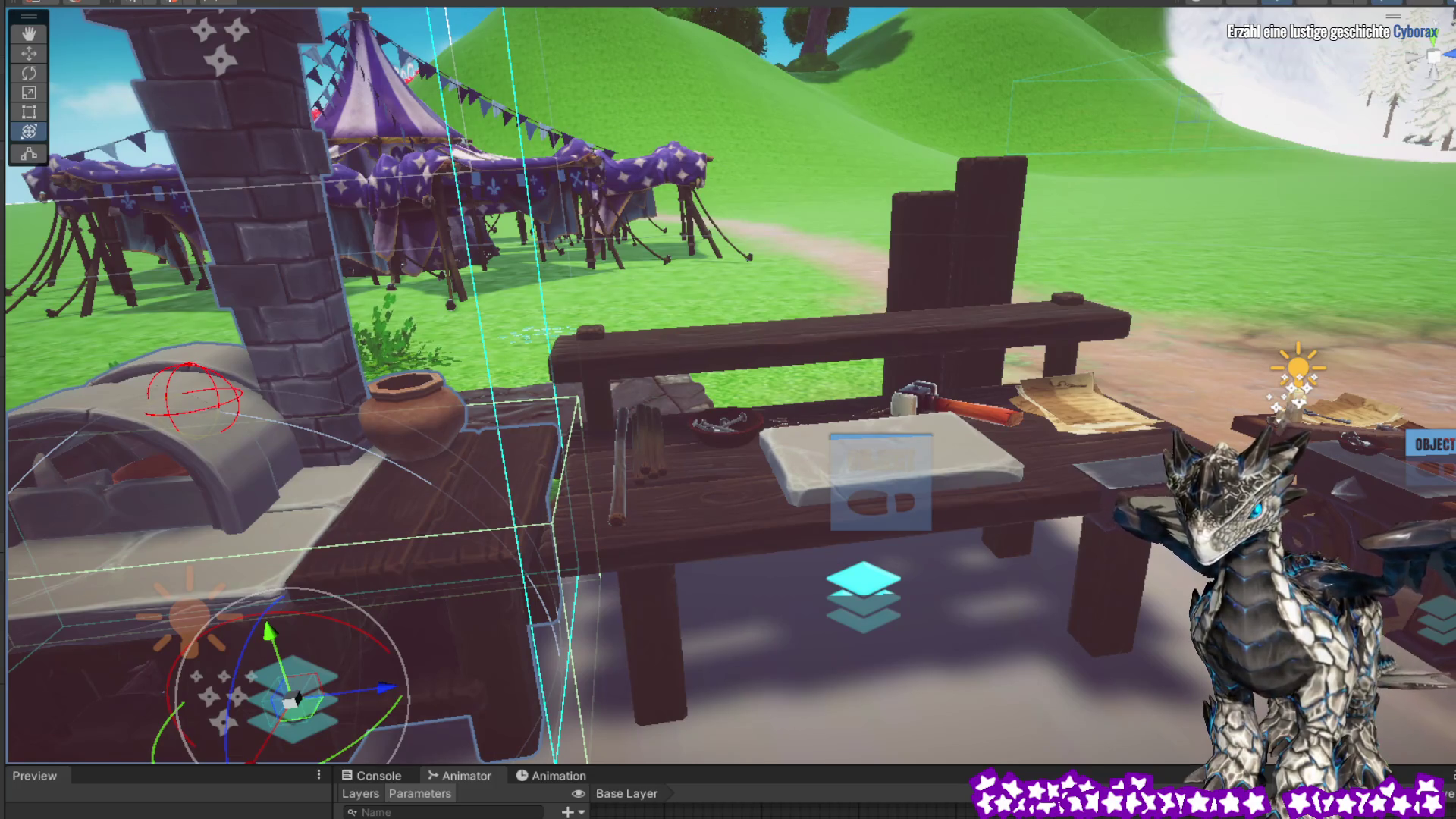
Step: Fly the Scene view forward and orbit closely around the workbench
key(s)
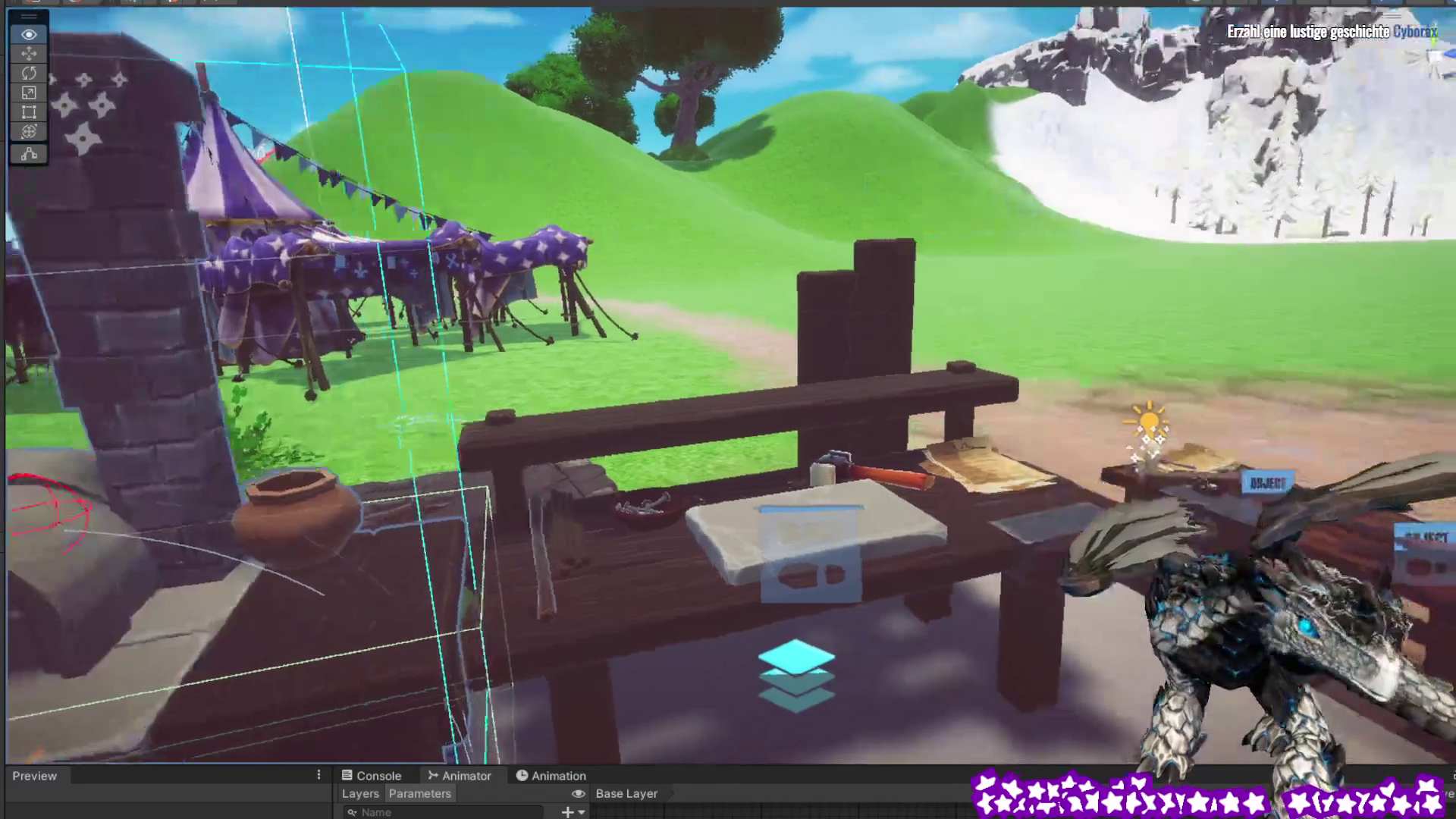
key(w)
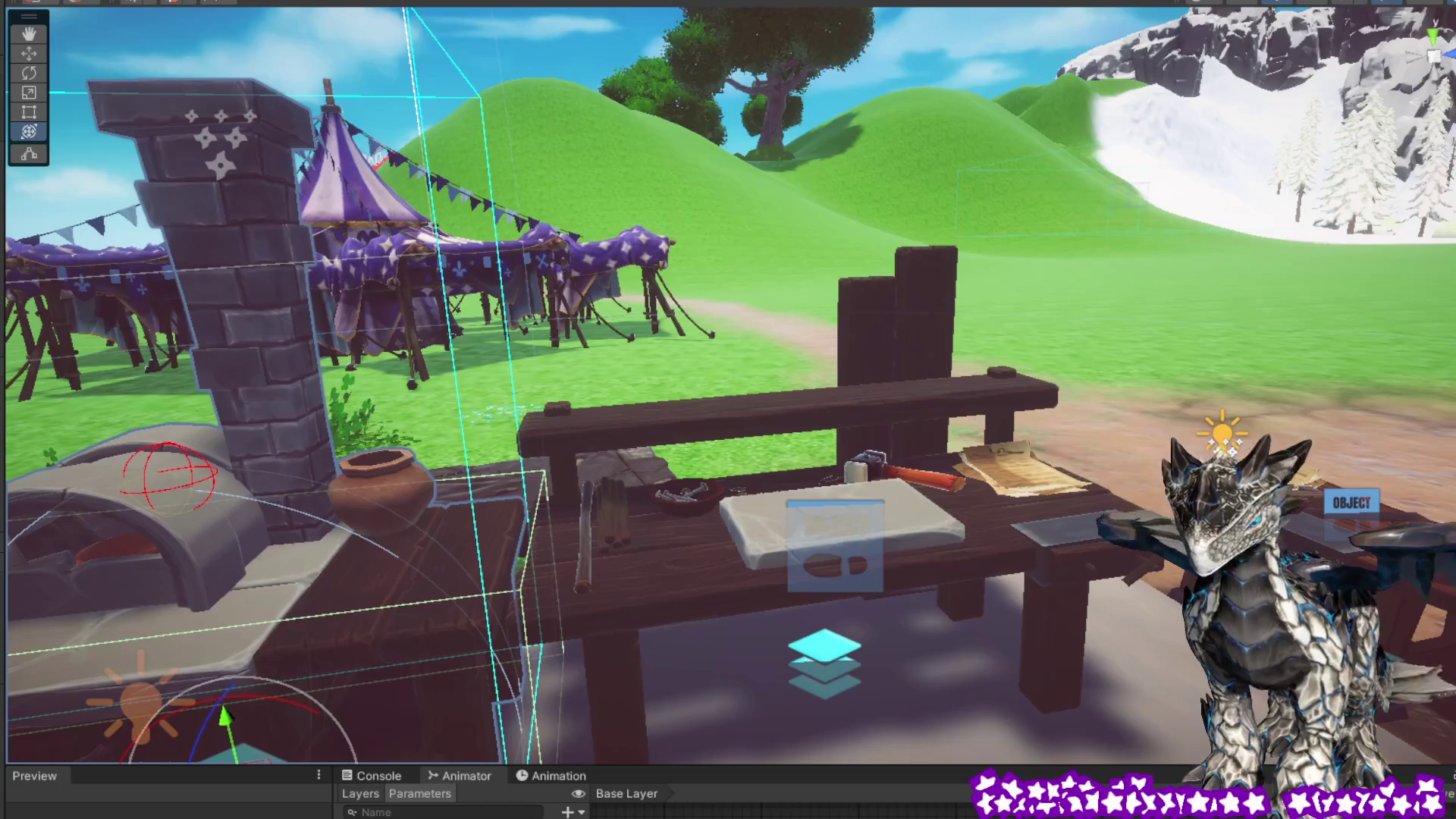
click(886, 512)
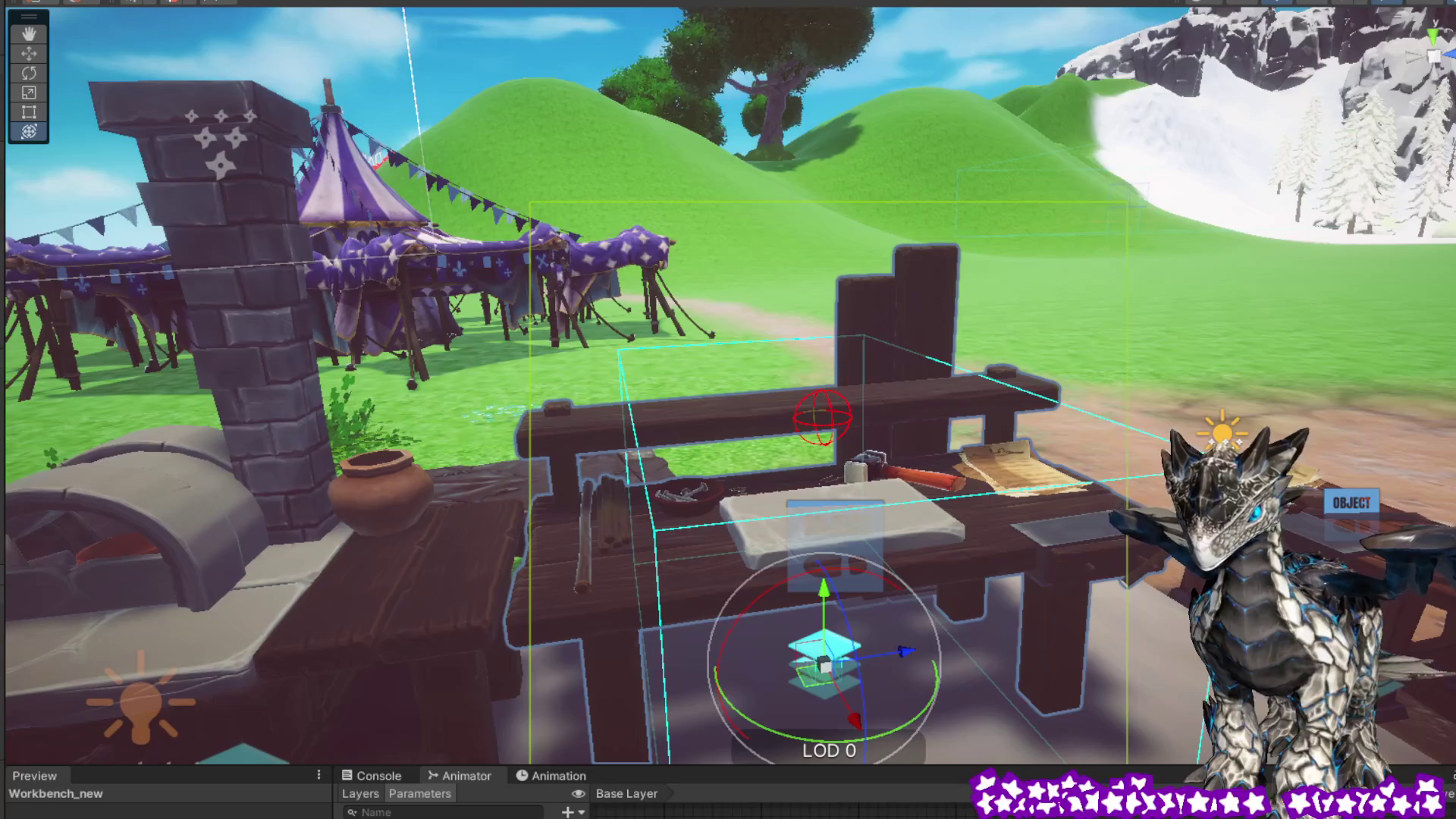
mouse_move(1229, 447)
mouse_down()
mouse_move(1217, 379)
mouse_move(639, 452)
mouse_up()
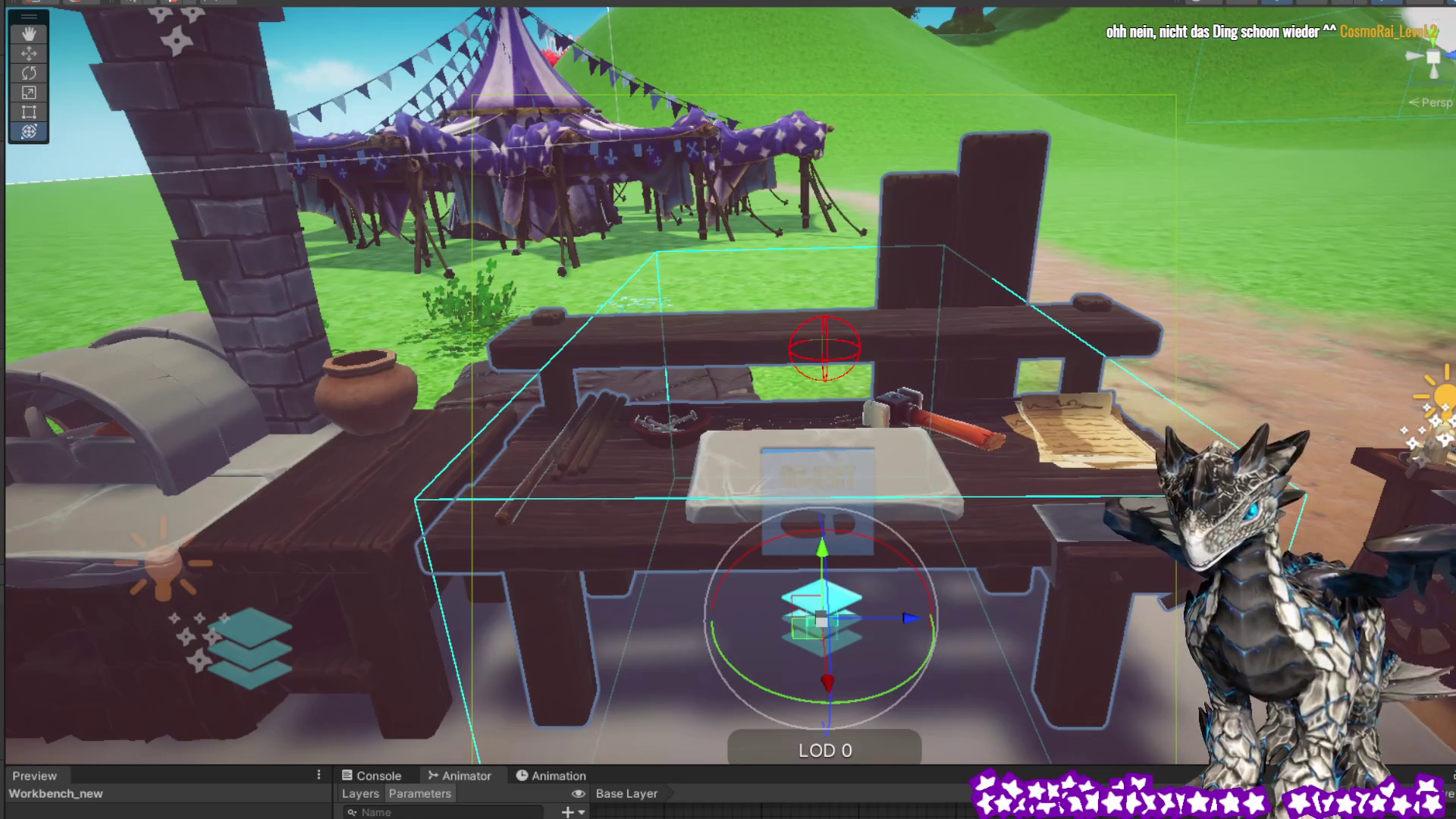
mouse_move(857, 489)
mouse_down()
mouse_move(1353, 548)
mouse_move(1268, 179)
mouse_move(281, 538)
mouse_move(887, 459)
mouse_up()
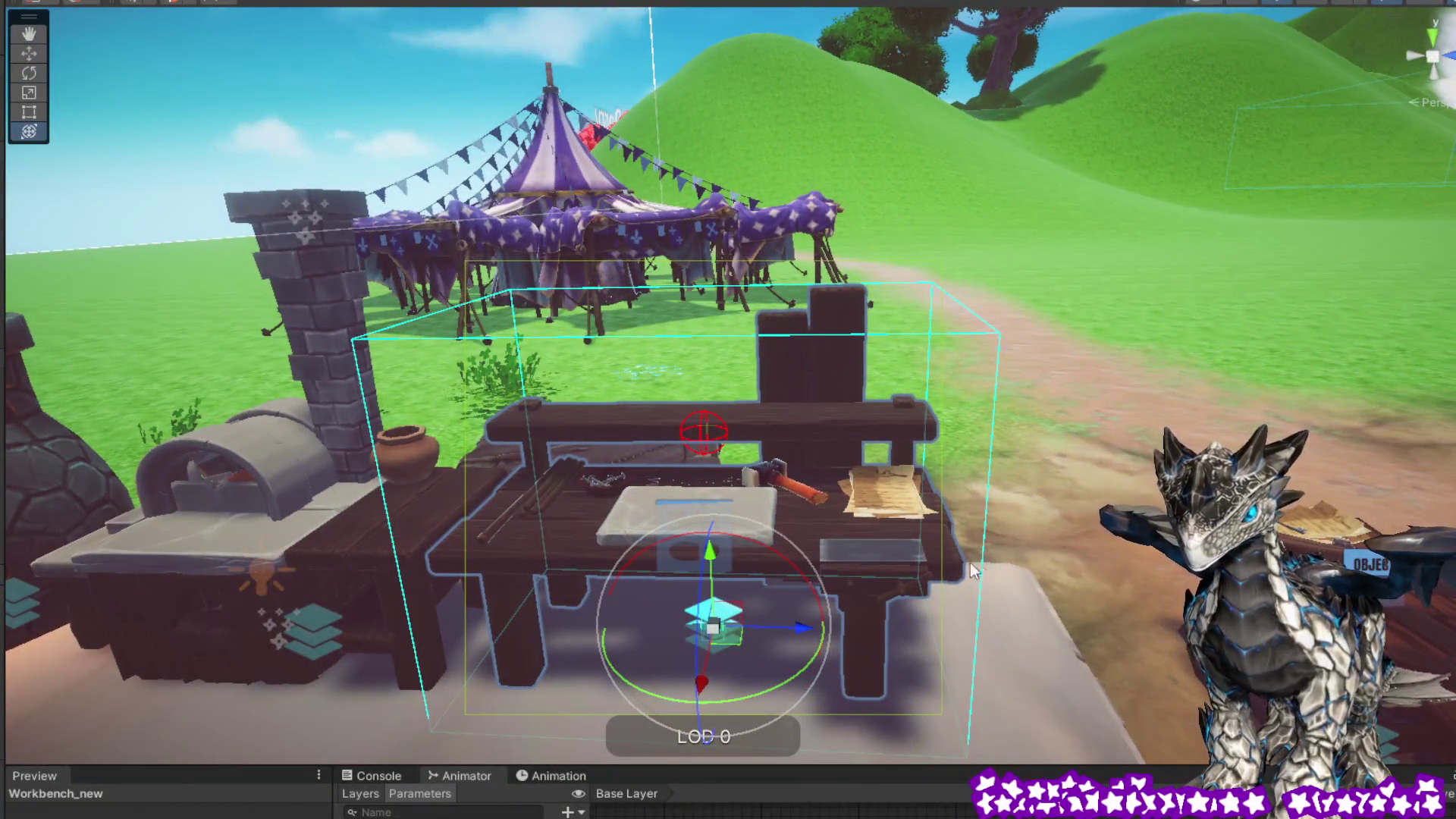
mouse_move(1014, 534)
mouse_down()
mouse_move(1137, 522)
mouse_move(1153, 493)
mouse_move(1121, 492)
mouse_move(1129, 476)
mouse_move(1064, 558)
mouse_move(446, 600)
mouse_move(1033, 584)
mouse_move(1178, 497)
mouse_up()
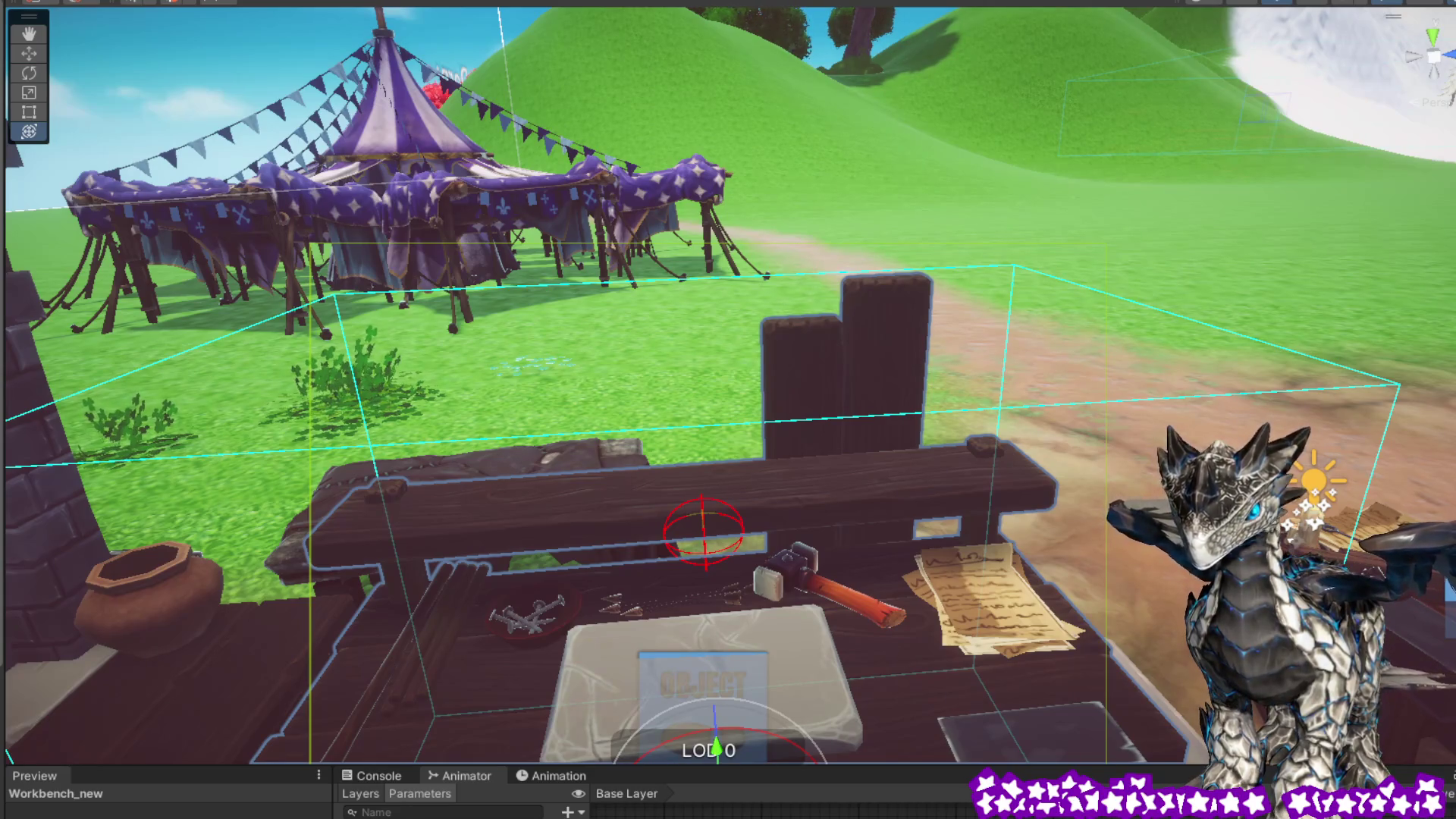
Step: In File Explorer, go up to Resources and browse into Buildings > Furniture
key(alt+Tab)
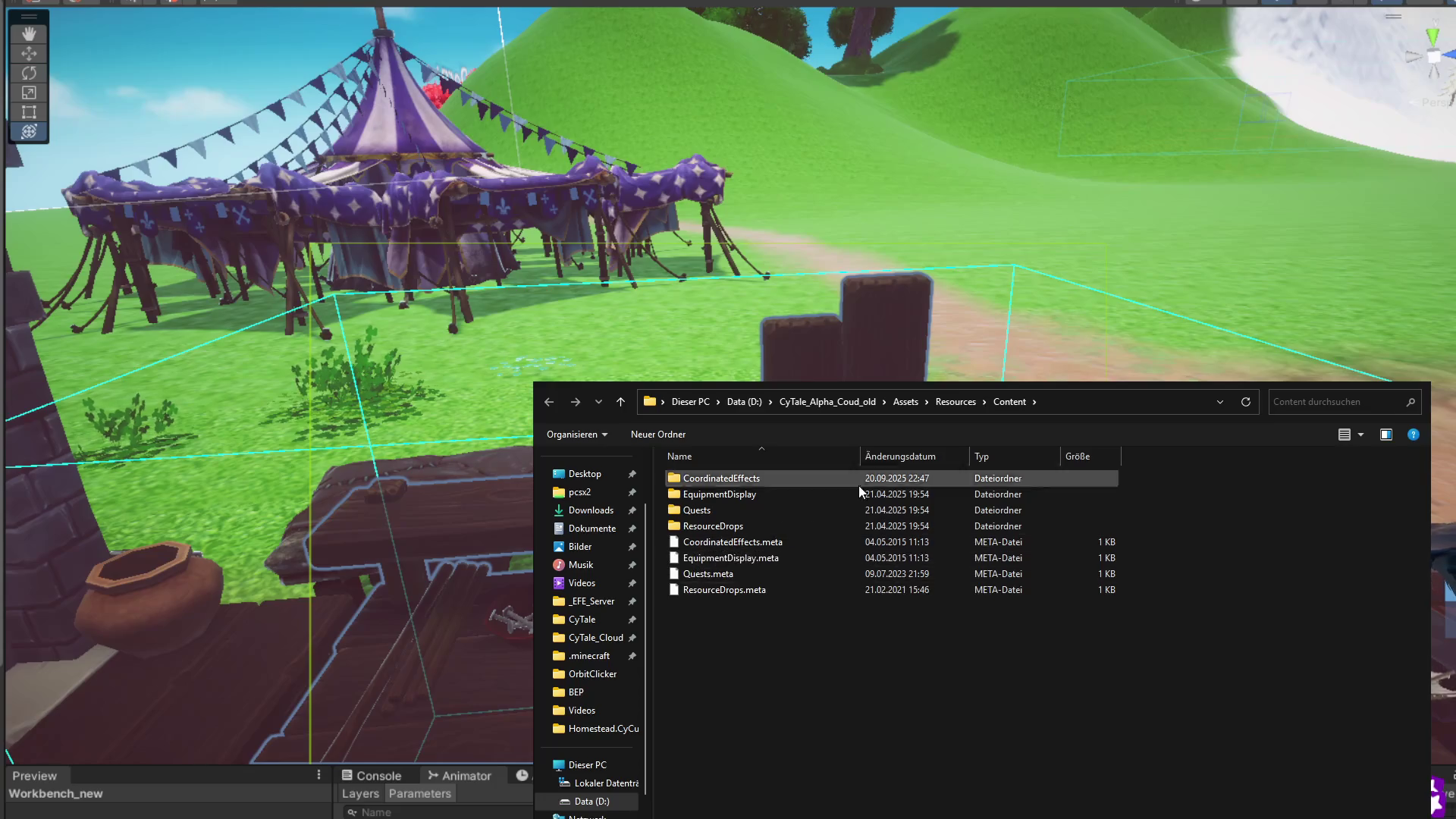
click(950, 402)
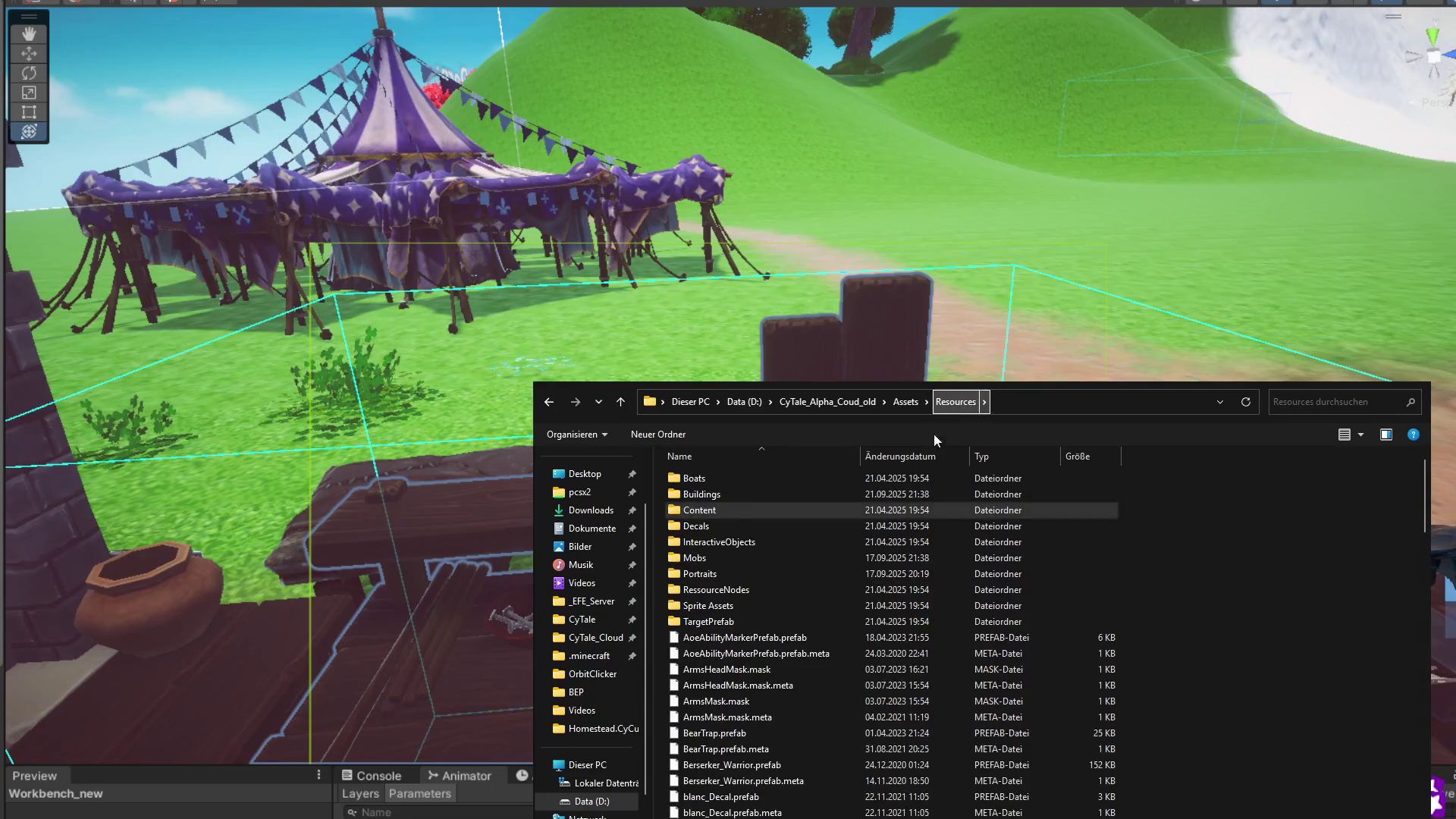
double_click(726, 495)
scroll(781, 617, down, 15)
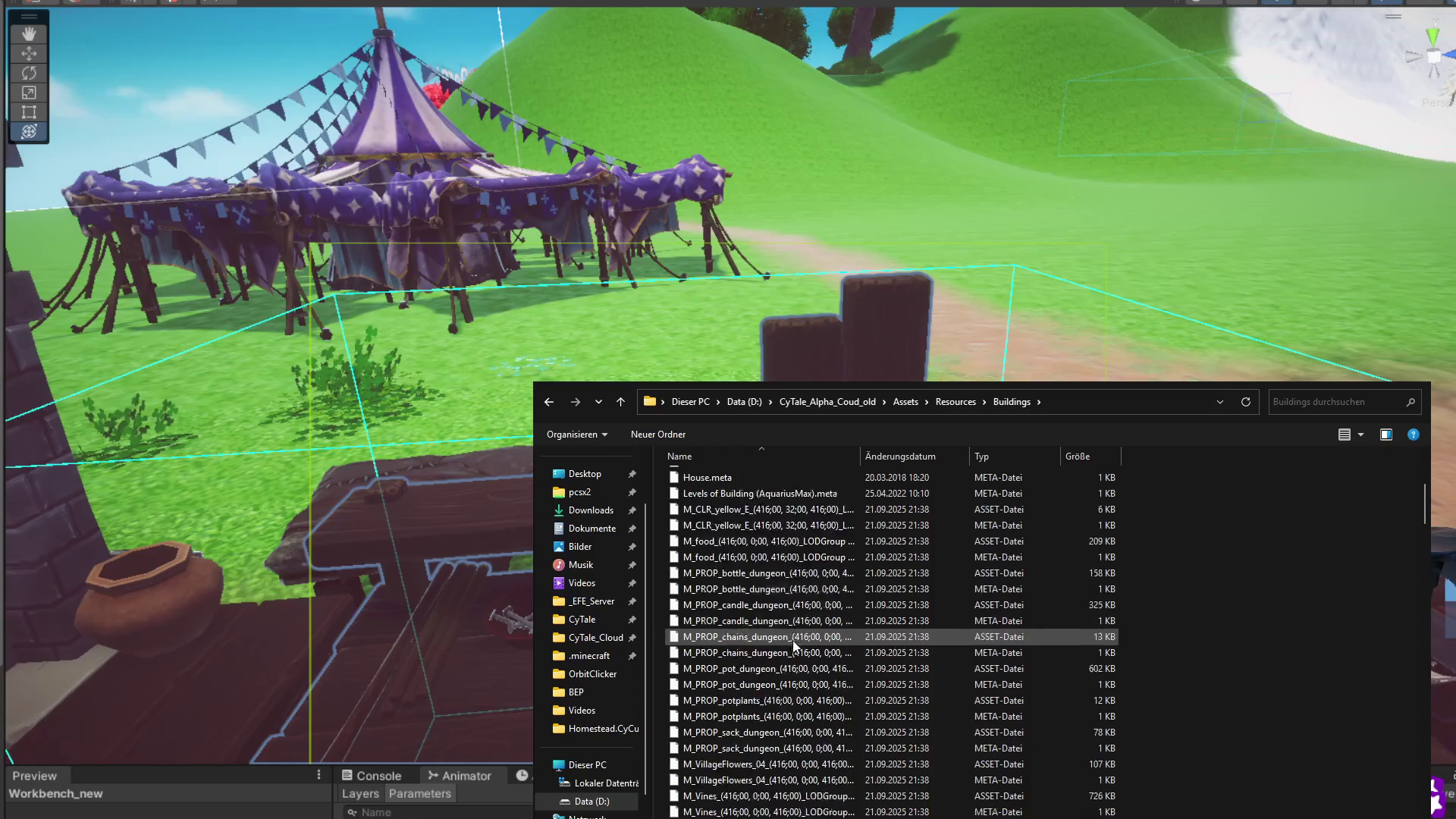
scroll(793, 640, up, 15)
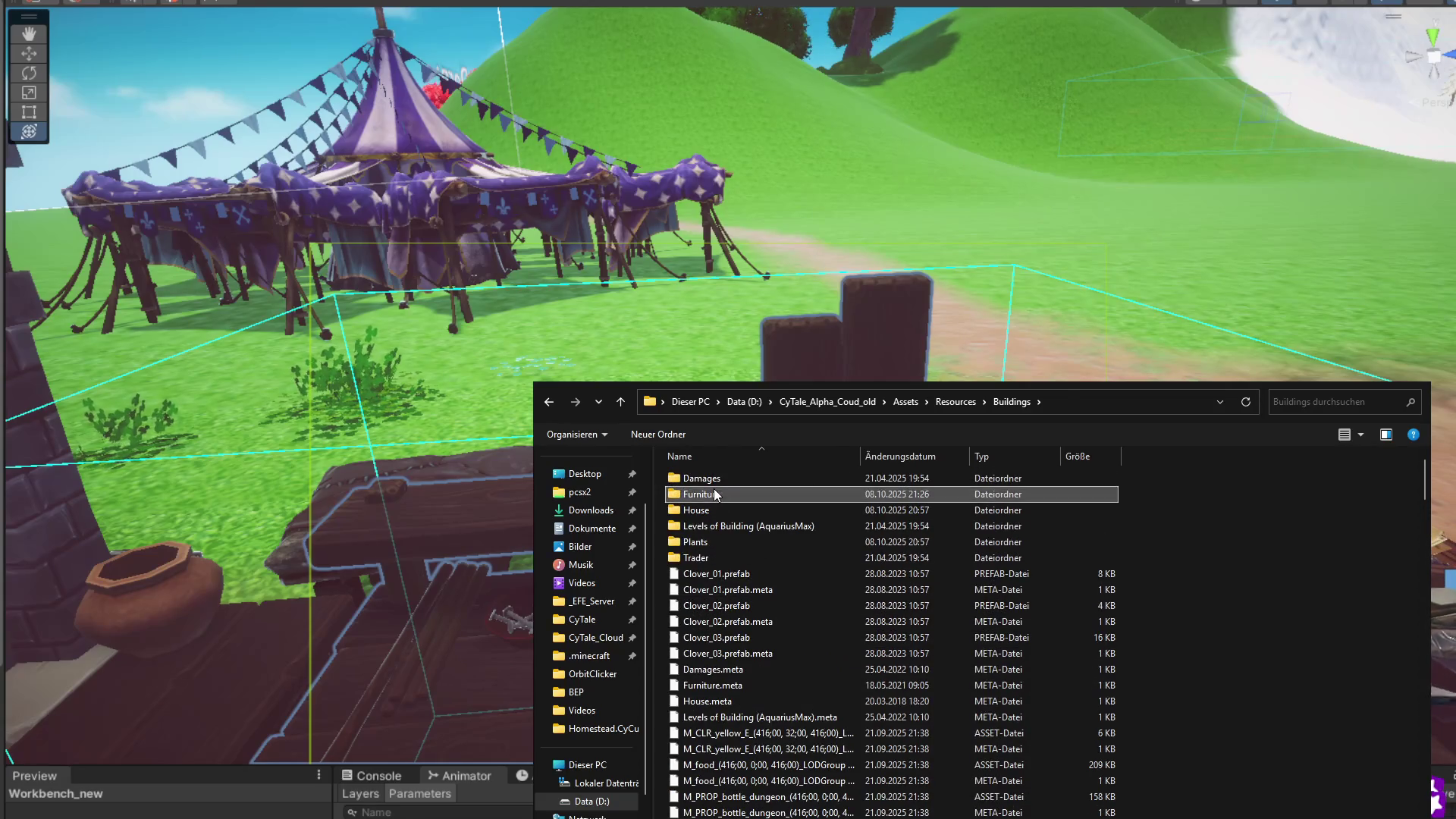
double_click(751, 494)
scroll(766, 632, down, 10)
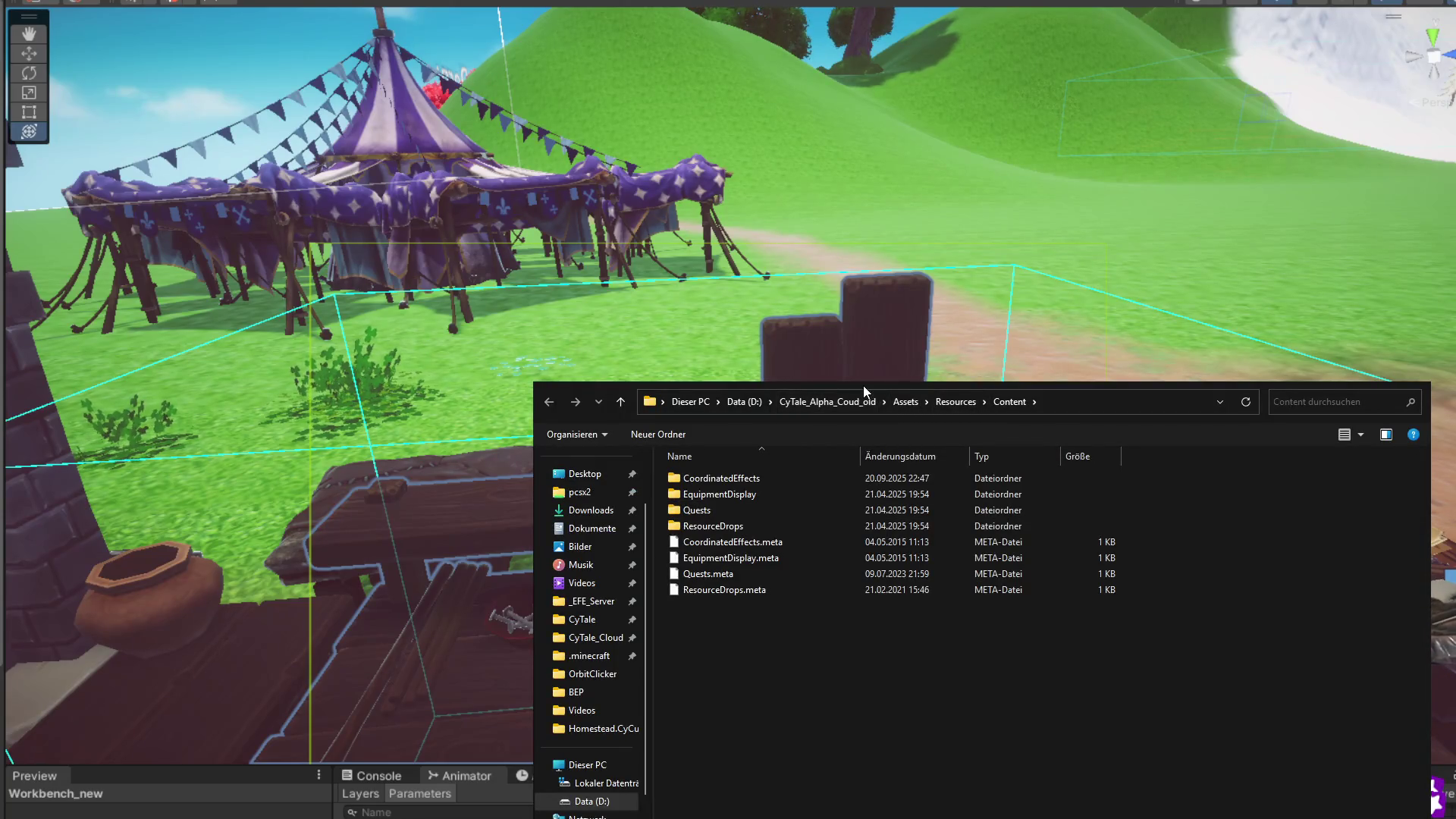
Step: Re-enter Resources > Buildings > Furniture and open Workbench_new.prefab in Unity
click(954, 401)
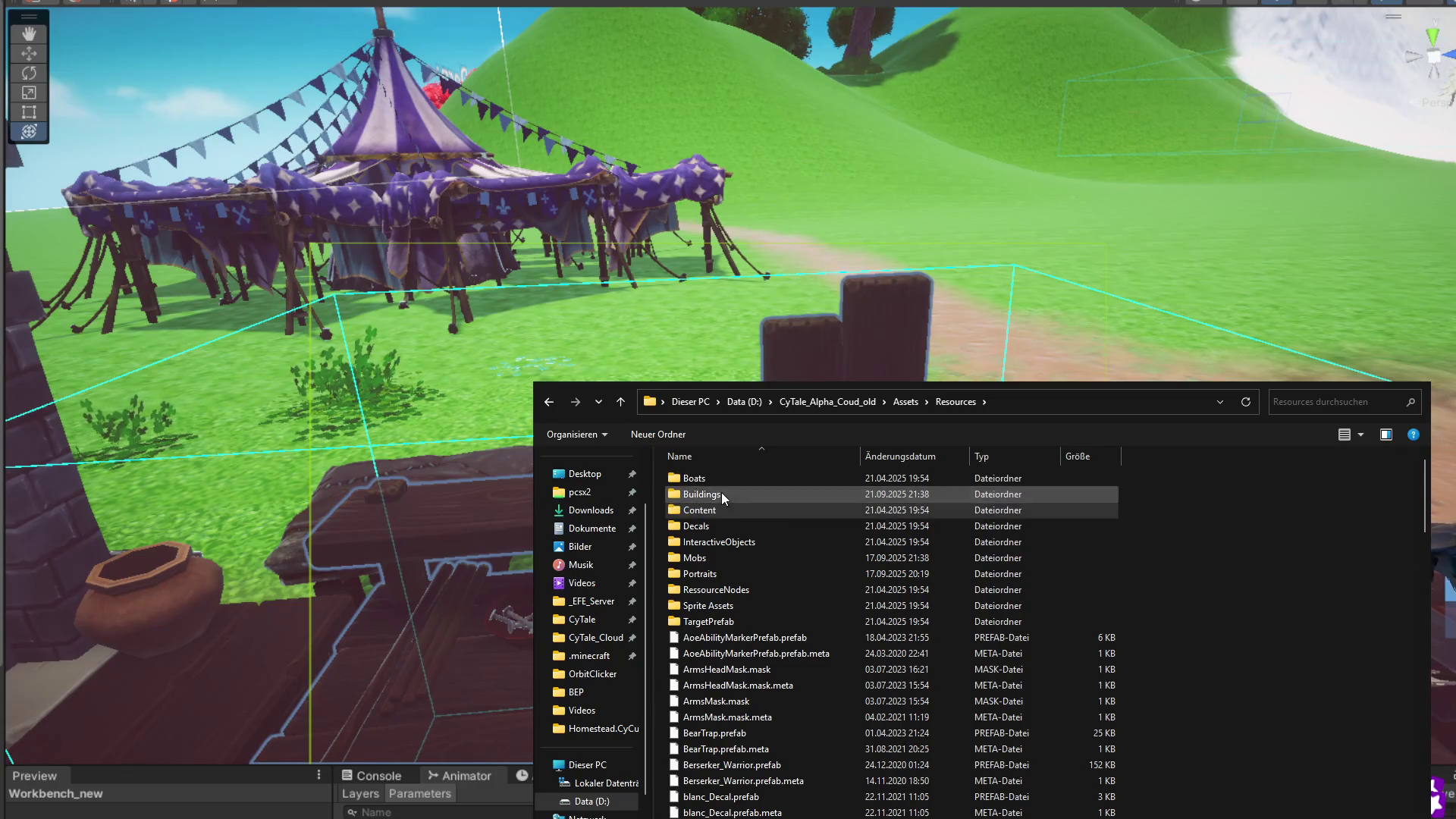
double_click(721, 494)
double_click(725, 498)
scroll(808, 640, down, 15)
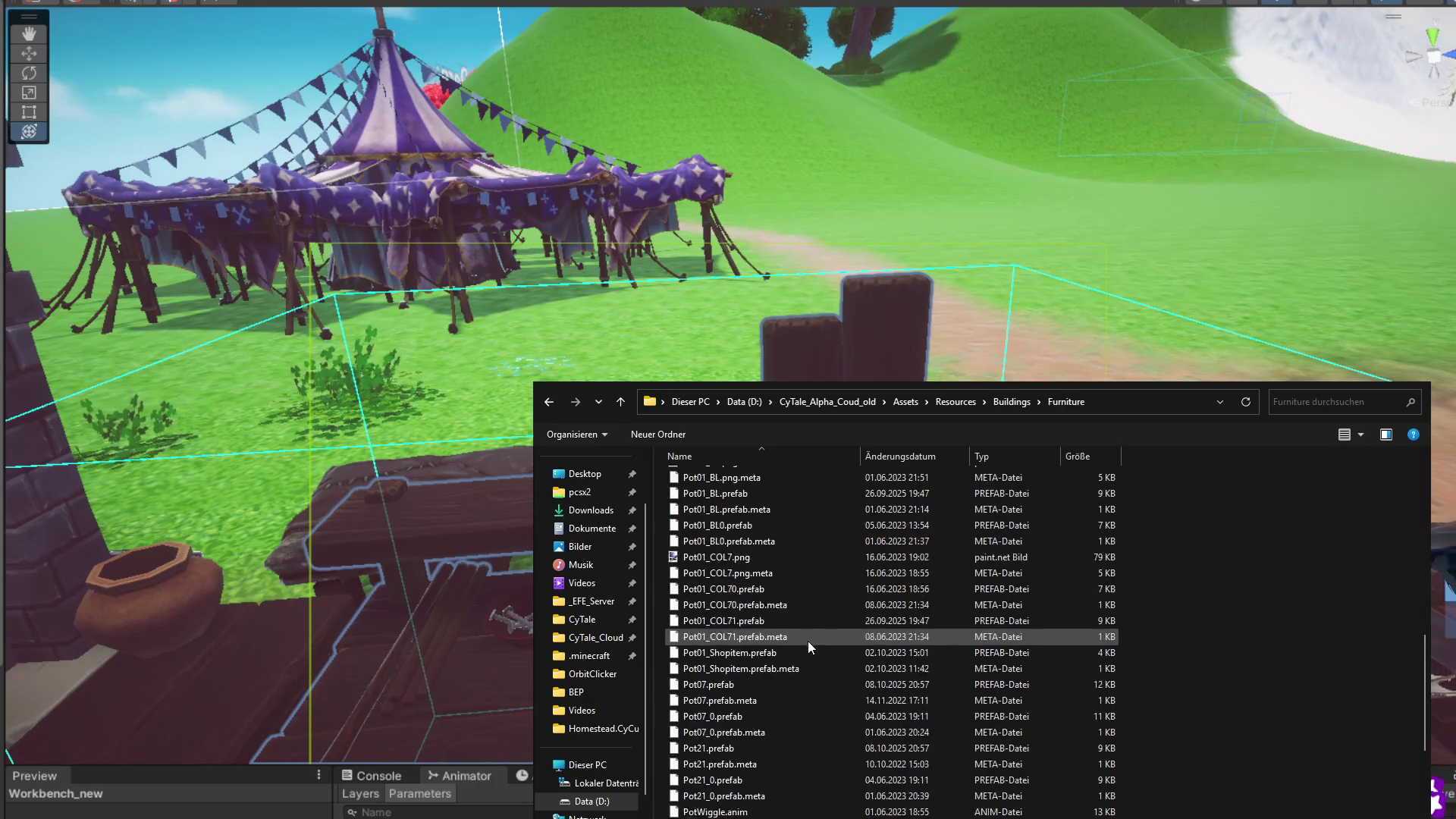
double_click(804, 811)
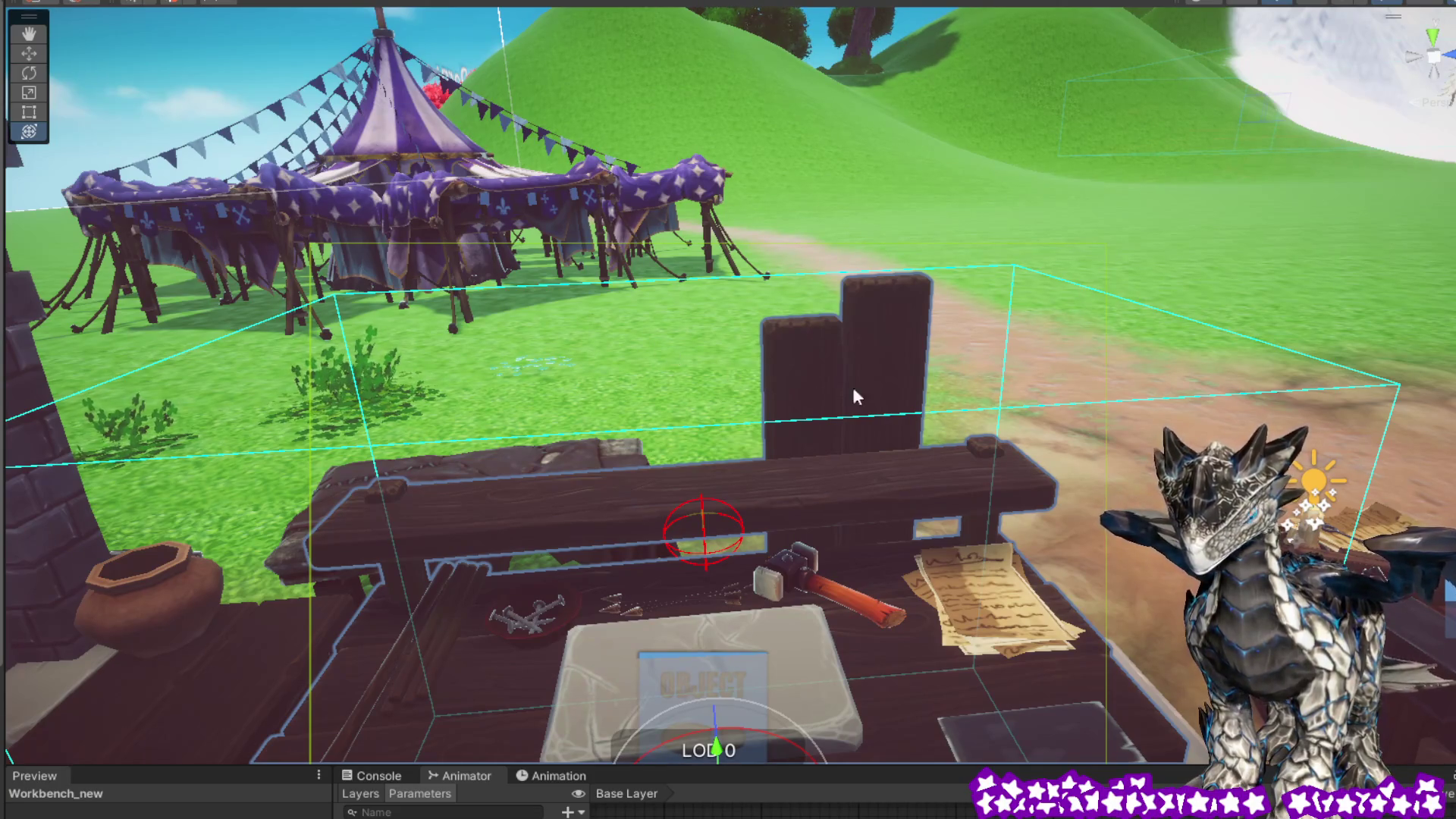
Step: Orbit and zoom to the oven, then select the point light inside its opening
mouse_move(852, 396)
mouse_down()
mouse_move(770, 380)
mouse_move(1029, 360)
mouse_move(902, 271)
mouse_move(750, 313)
mouse_move(981, 403)
mouse_move(771, 348)
mouse_move(744, 316)
mouse_move(657, 325)
mouse_up()
scroll(627, 326, down, 5)
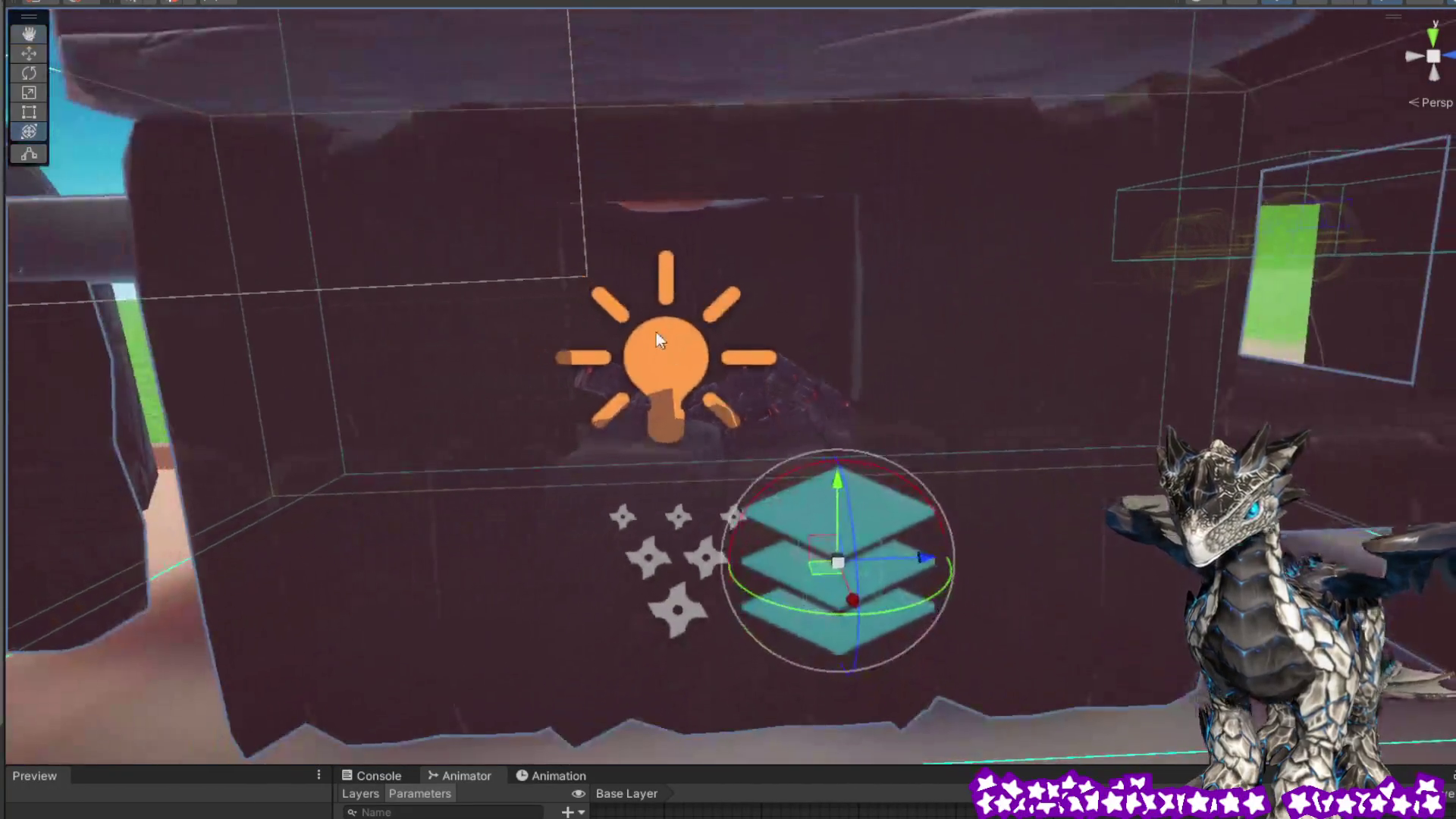
click(661, 332)
scroll(943, 377, down, 6)
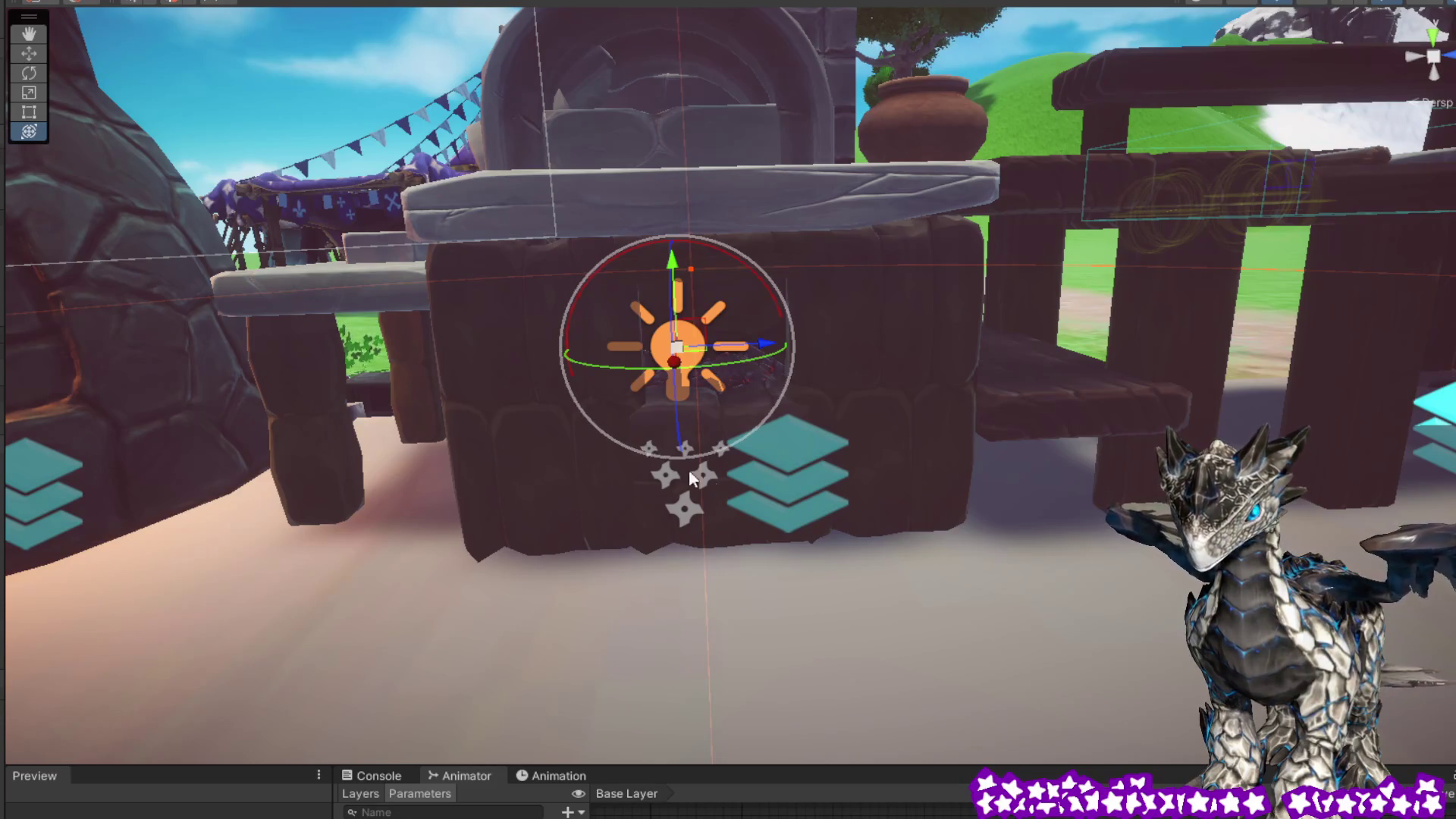
Step: Navigate into the oven, select the Bonfire and frame it with F
mouse_move(686, 464)
mouse_down()
mouse_move(814, 445)
mouse_move(748, 455)
mouse_move(779, 472)
mouse_up()
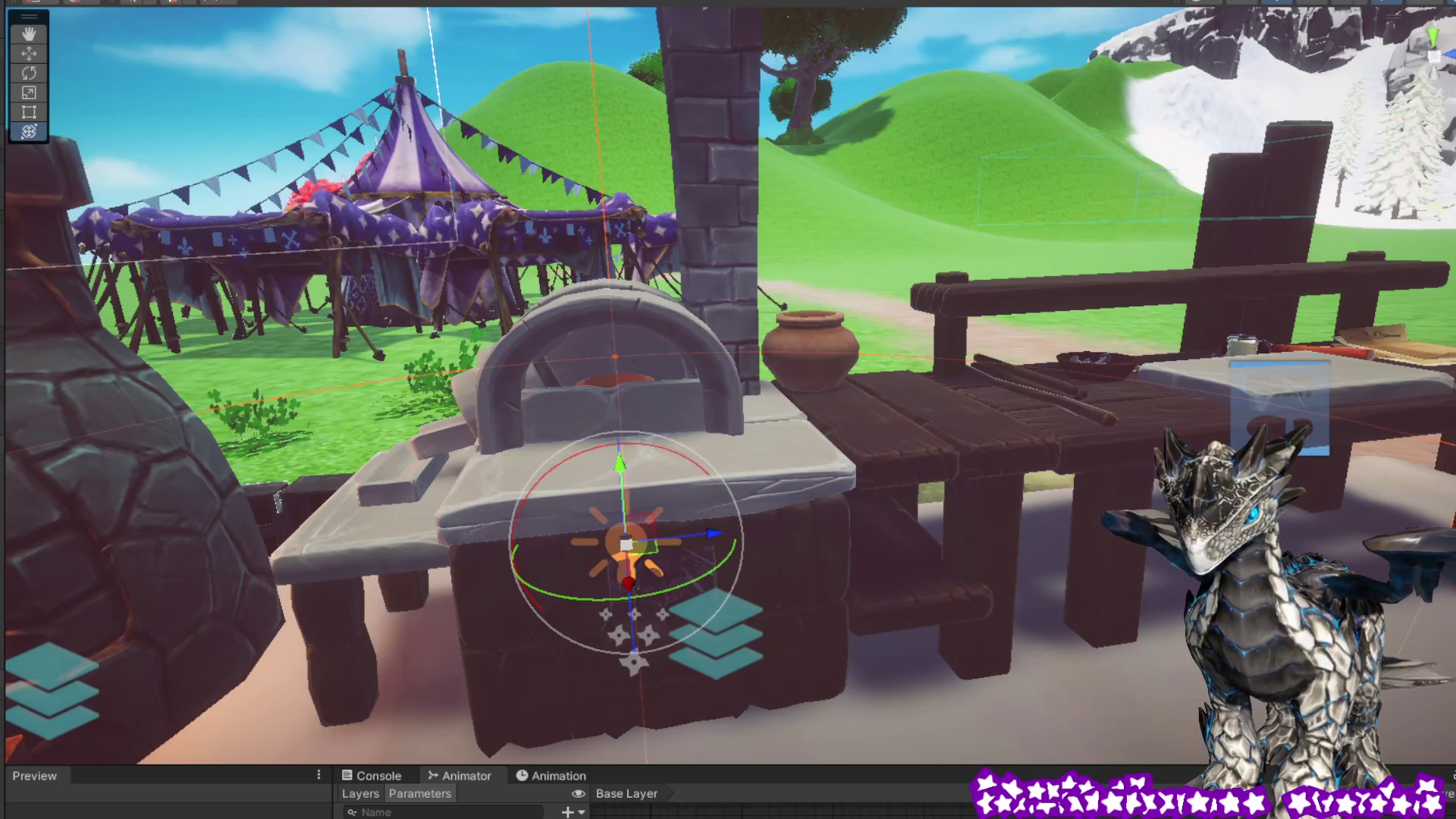
mouse_move(1082, 567)
mouse_down()
mouse_move(1046, 572)
mouse_move(1022, 530)
mouse_up()
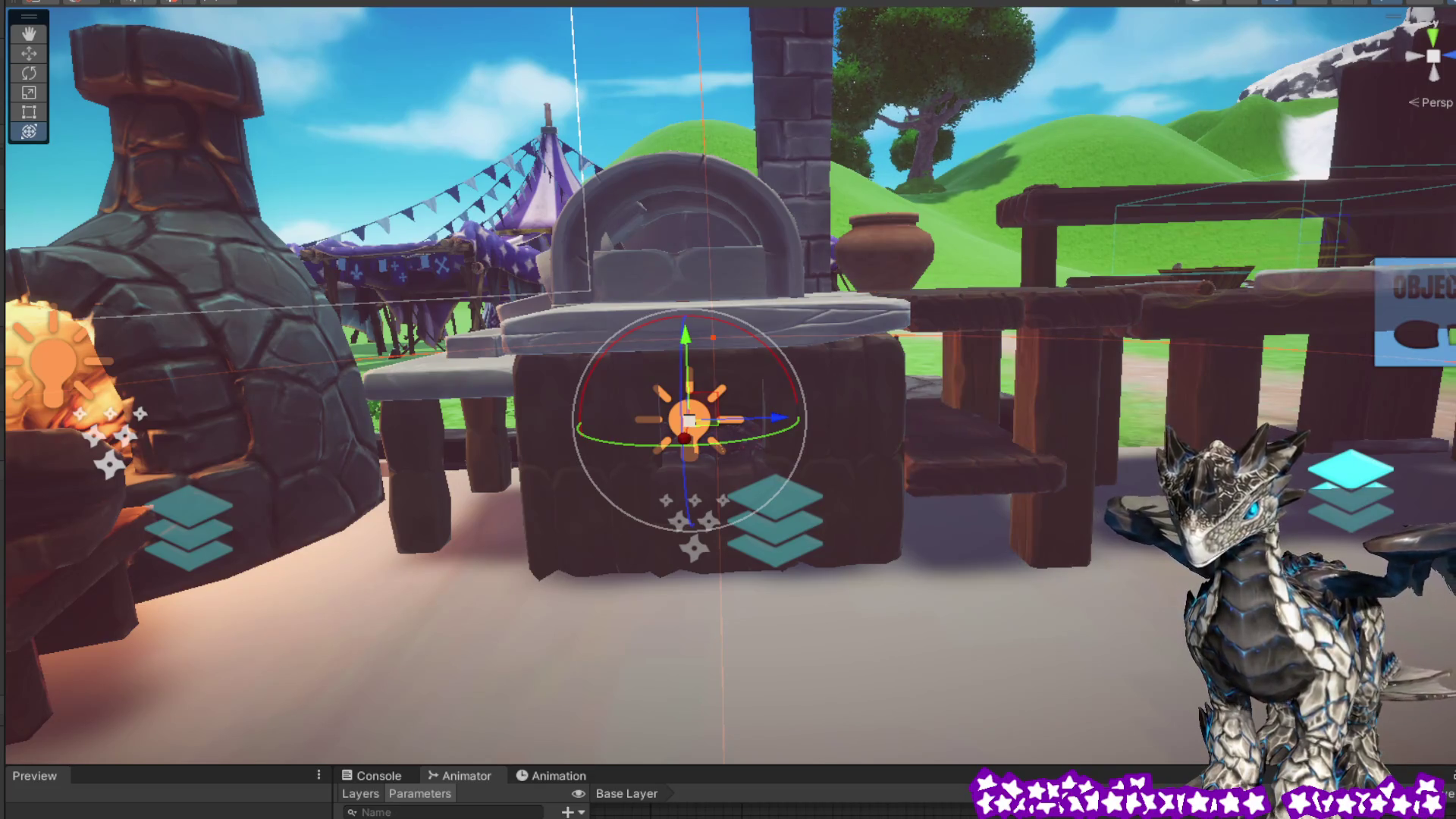
drag(913, 510, 949, 508)
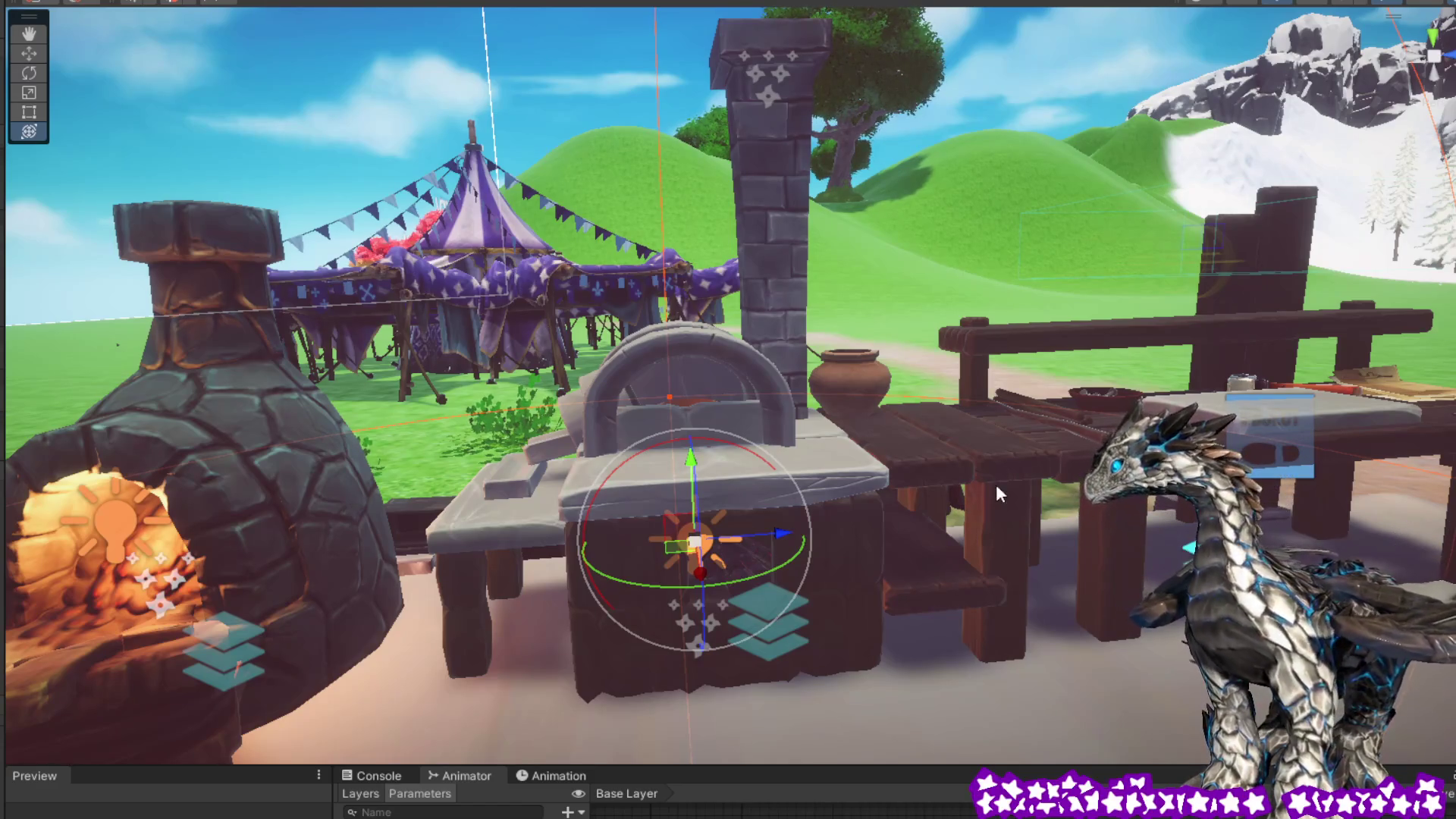
drag(1134, 617, 912, 568)
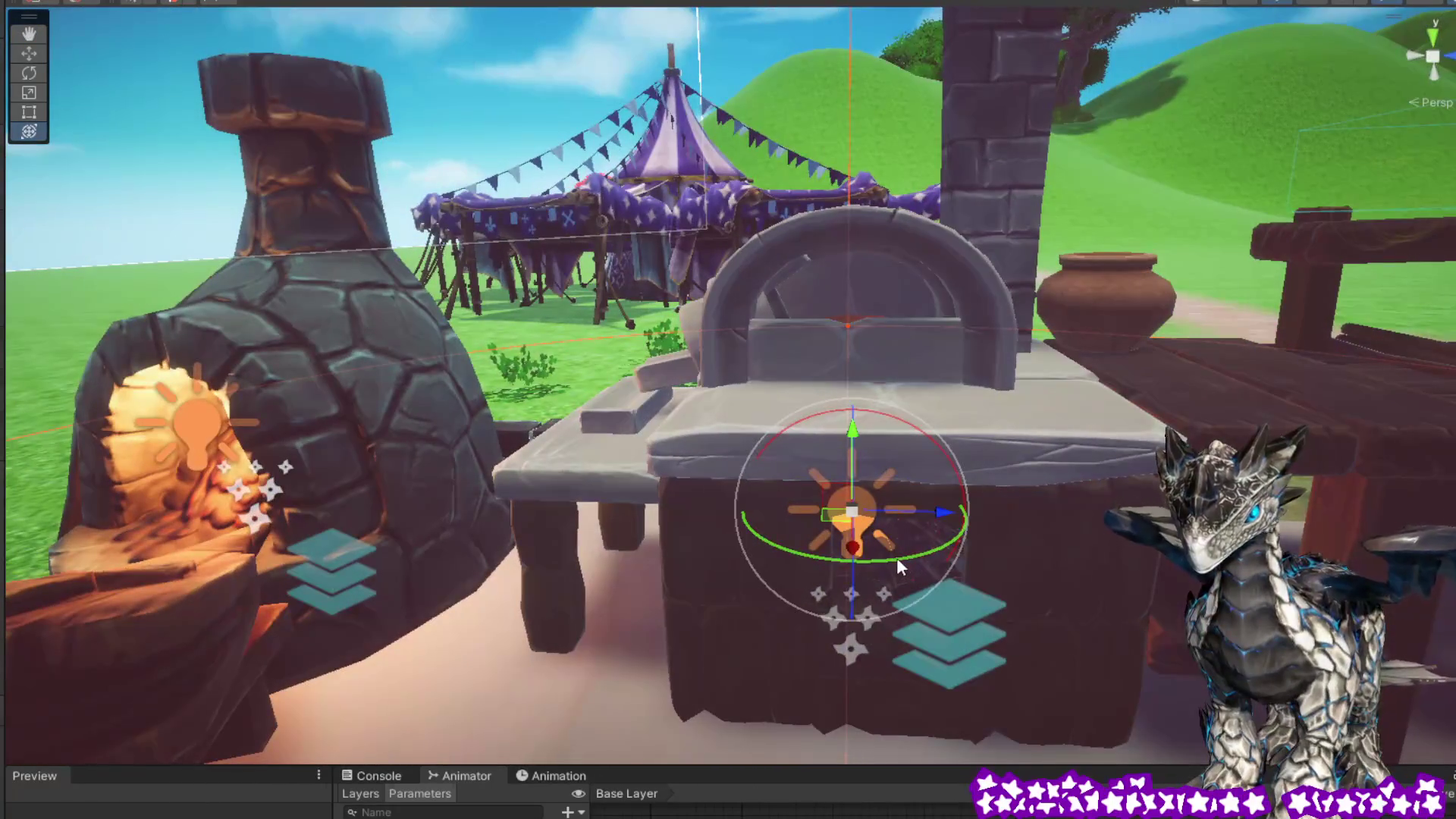
click(1010, 621)
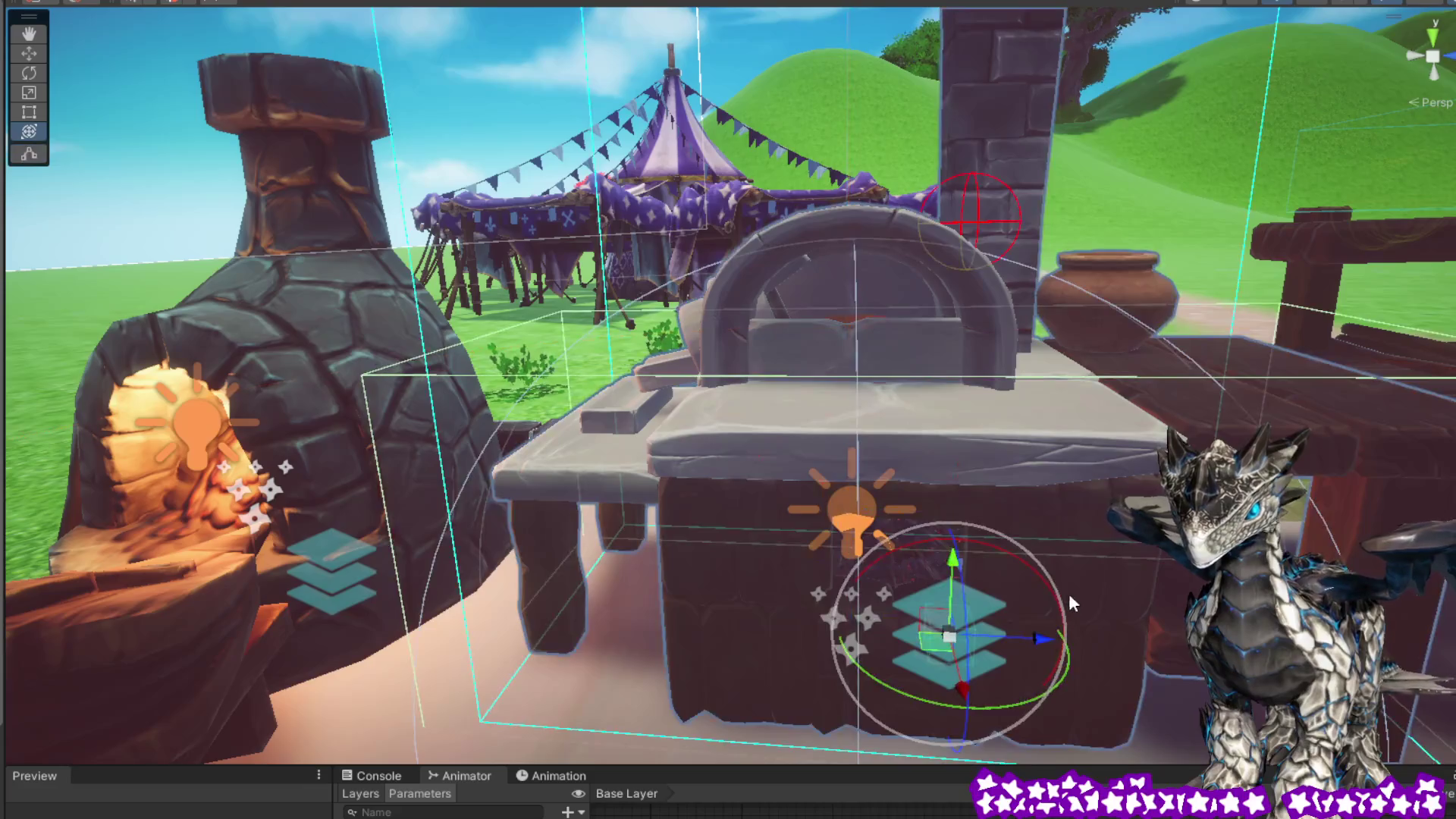
mouse_move(1067, 593)
mouse_down()
mouse_move(1153, 588)
mouse_move(1008, 644)
mouse_move(1010, 702)
mouse_up()
click(1039, 651)
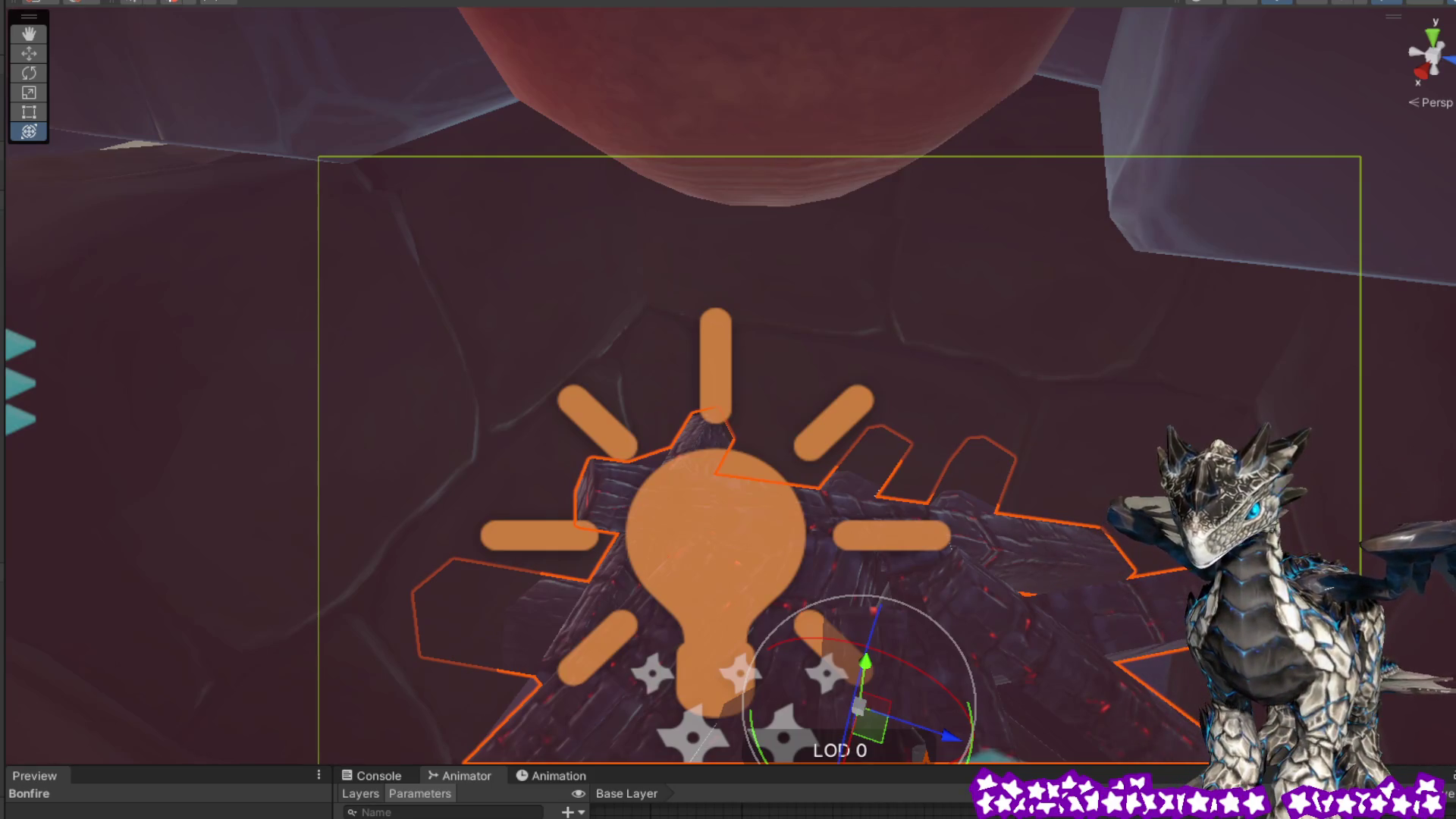
drag(1133, 483, 1225, 303)
key(f)
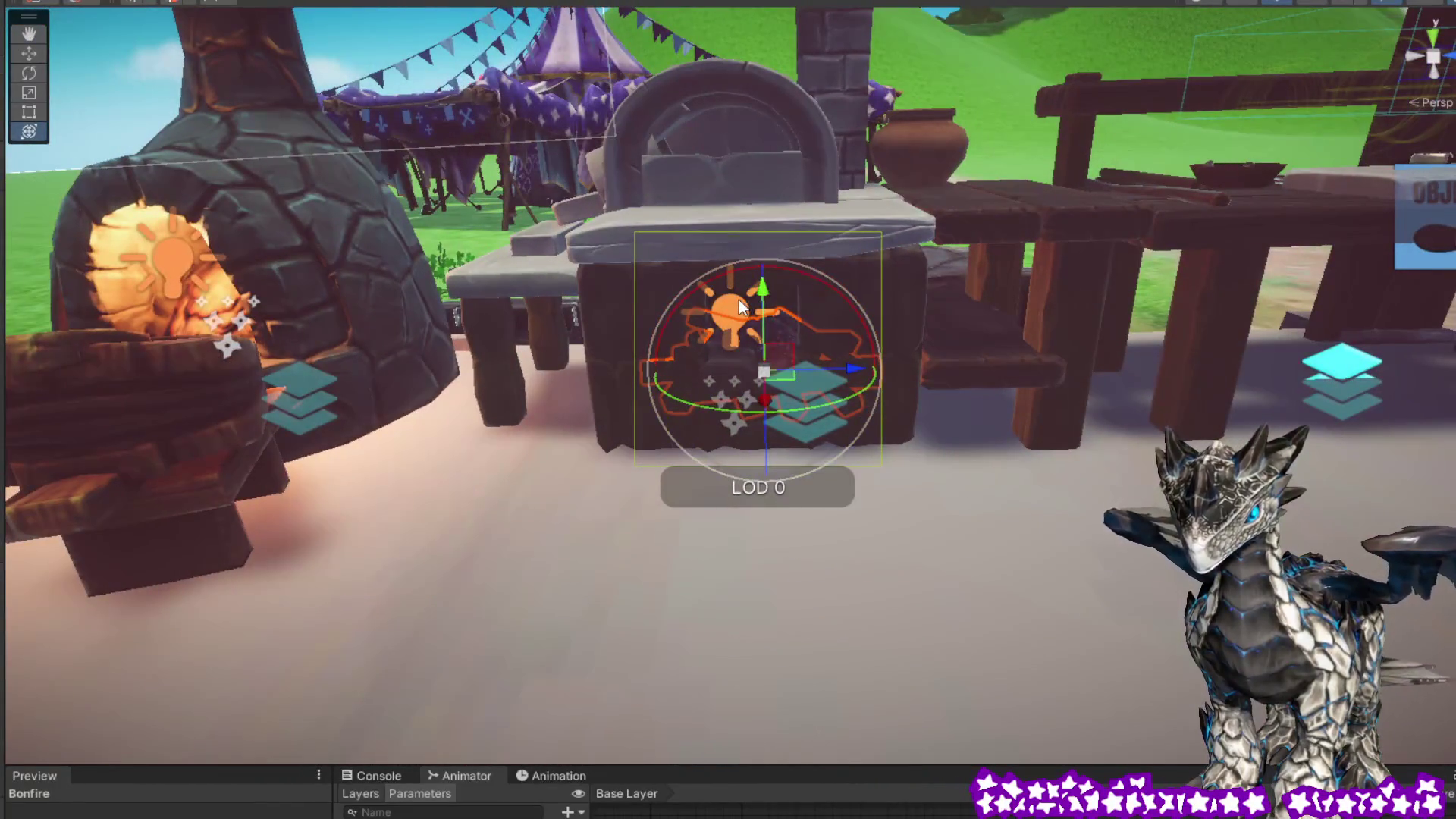
Step: Select the bonfire's Point Light and drag it higher and sideways within the oven
click(1017, 335)
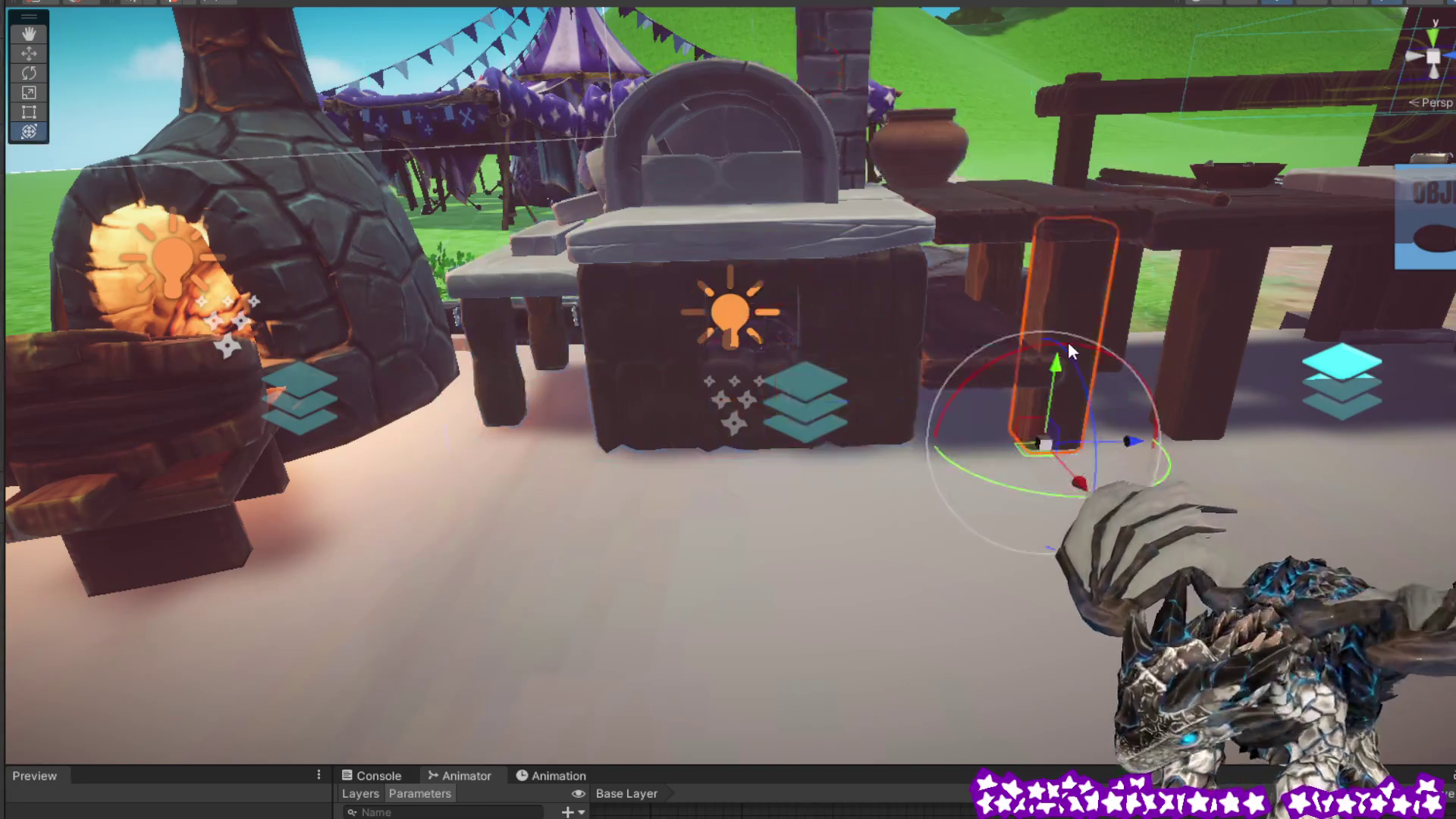
click(721, 304)
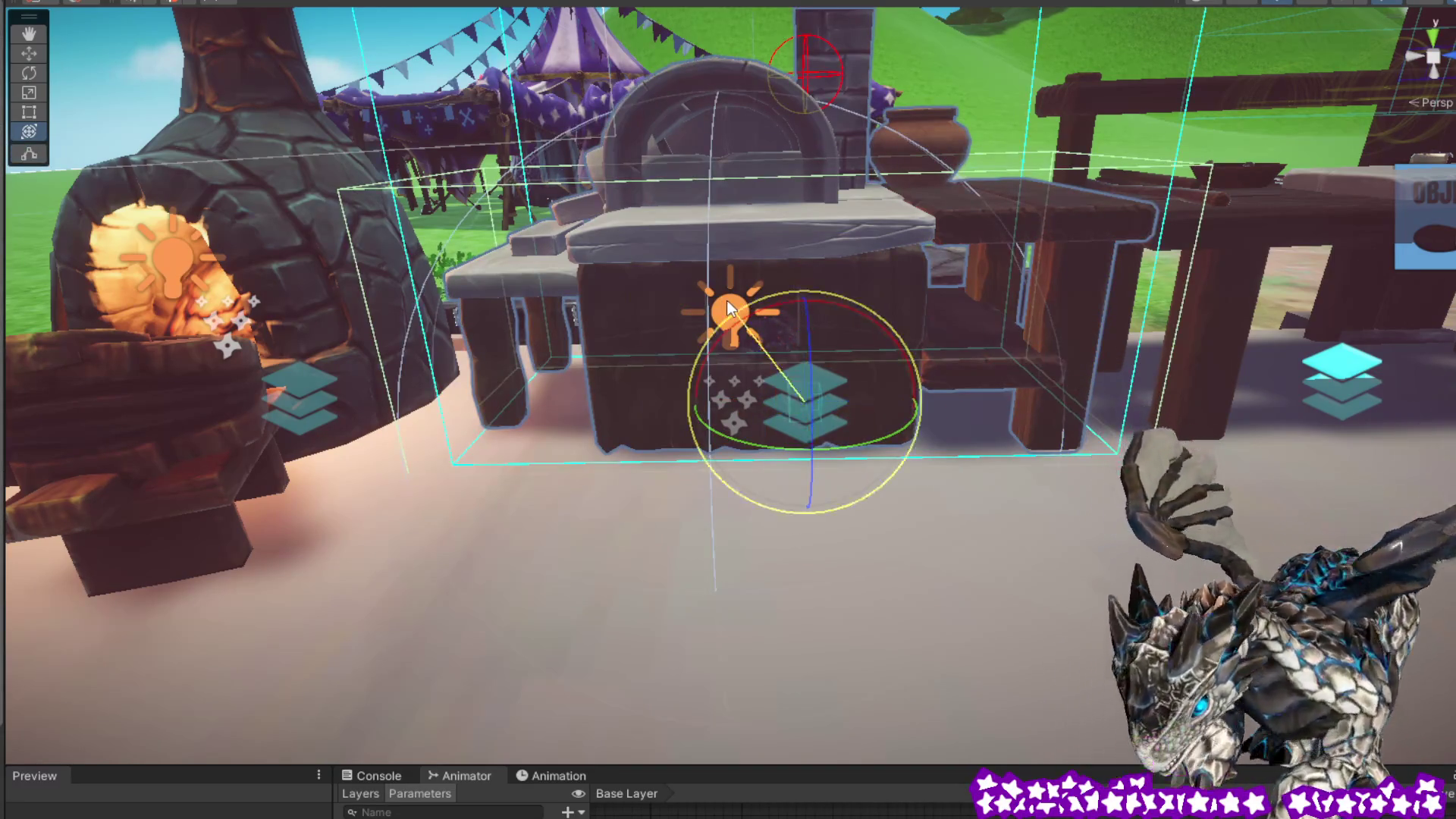
click(726, 302)
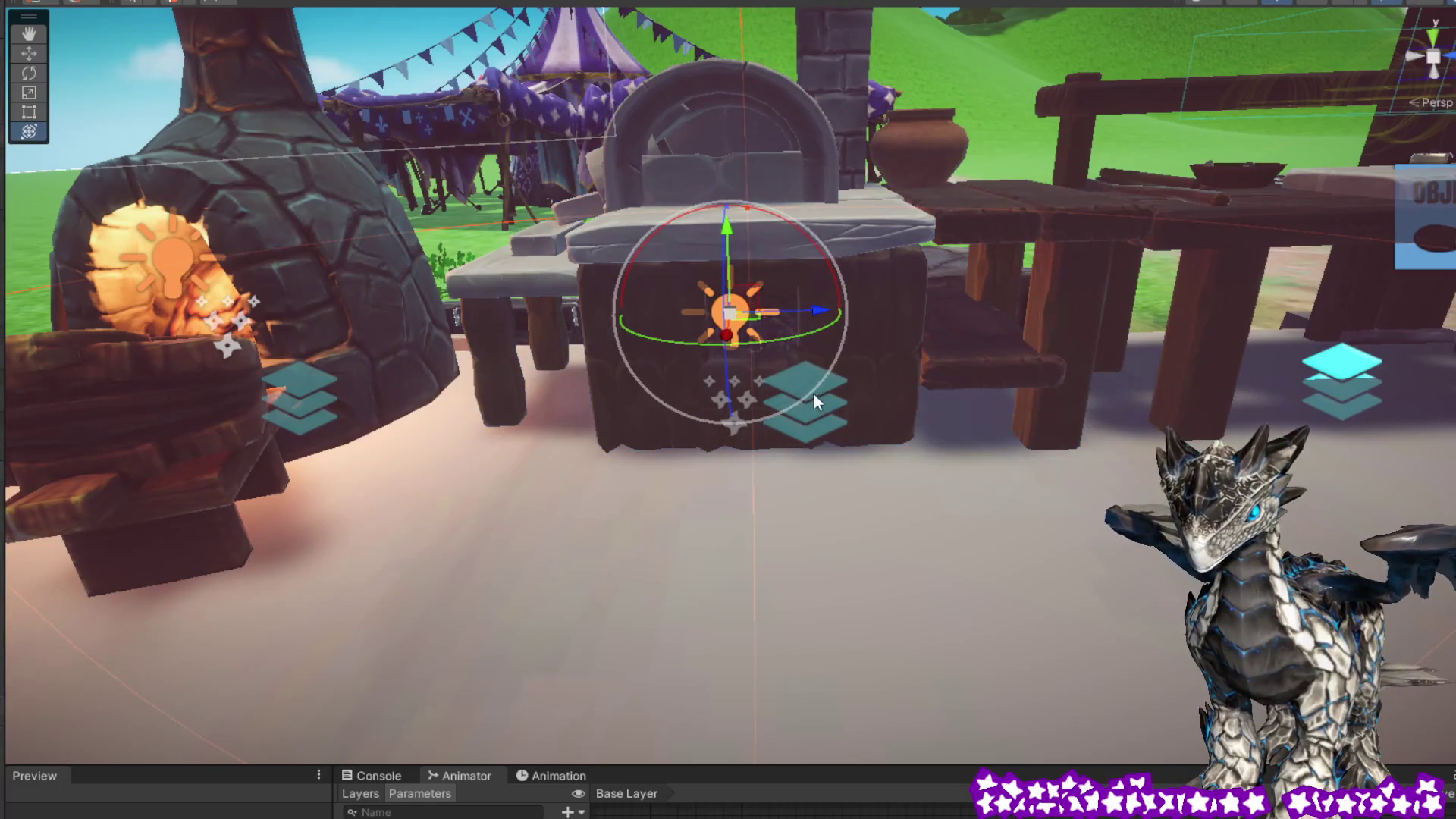
mouse_move(728, 223)
mouse_down()
mouse_move(740, 175)
mouse_move(747, 207)
mouse_up()
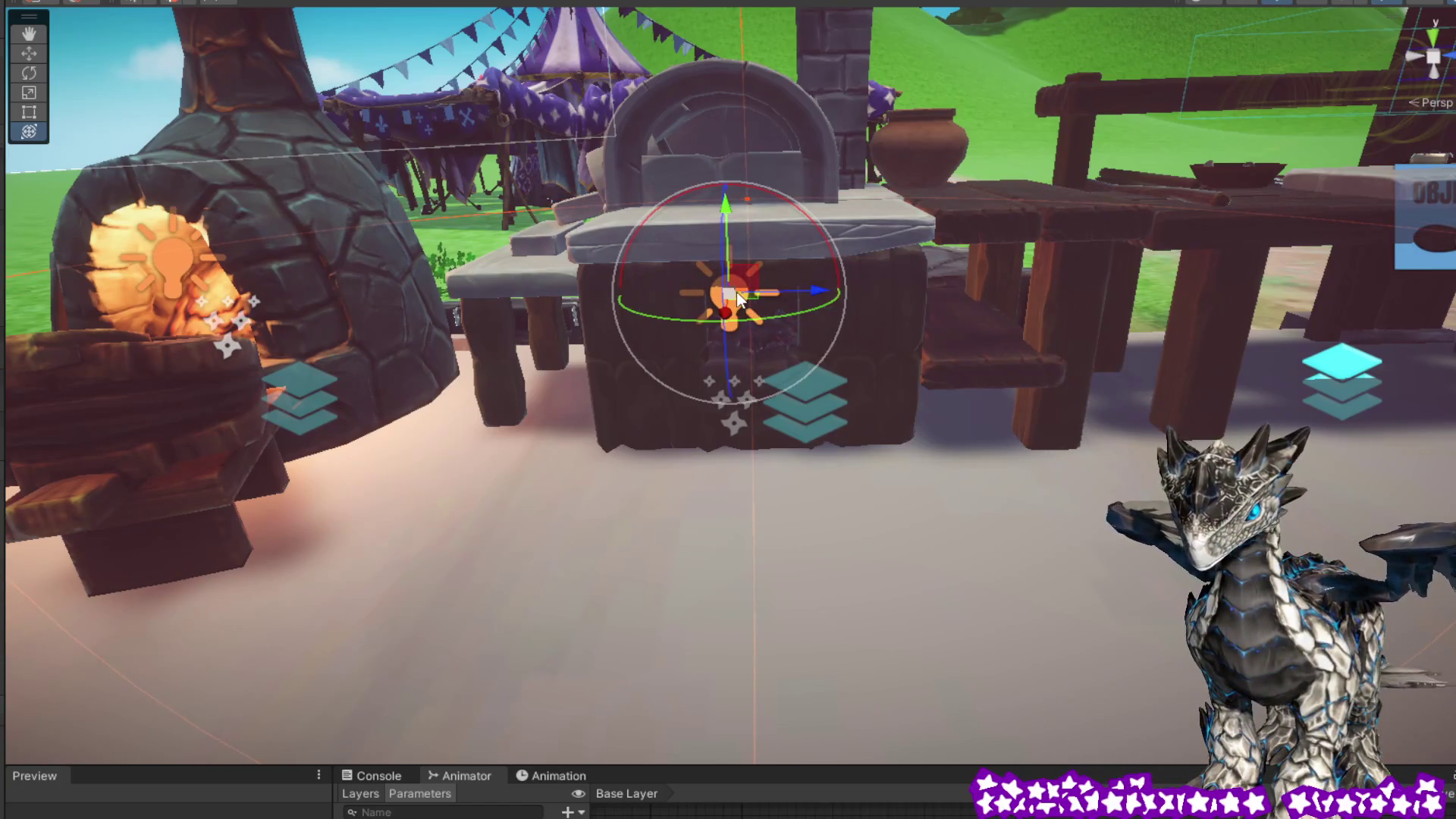
mouse_move(749, 302)
mouse_down()
mouse_move(812, 297)
mouse_move(648, 294)
mouse_move(993, 293)
mouse_move(771, 306)
mouse_move(740, 290)
mouse_move(766, 296)
mouse_move(781, 228)
mouse_move(743, 302)
mouse_move(735, 271)
mouse_up()
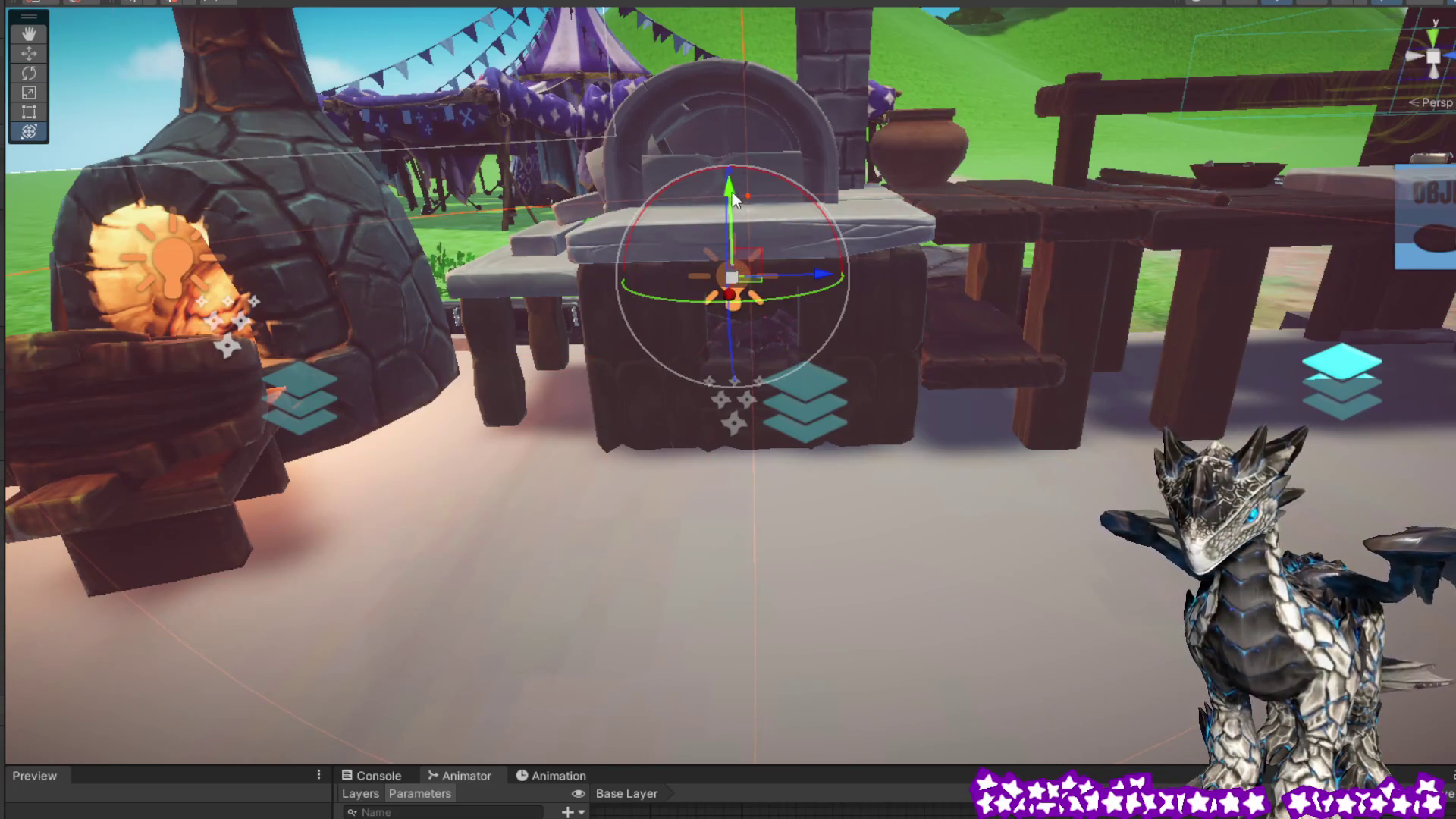
drag(732, 194, 738, 154)
drag(749, 44, 758, 93)
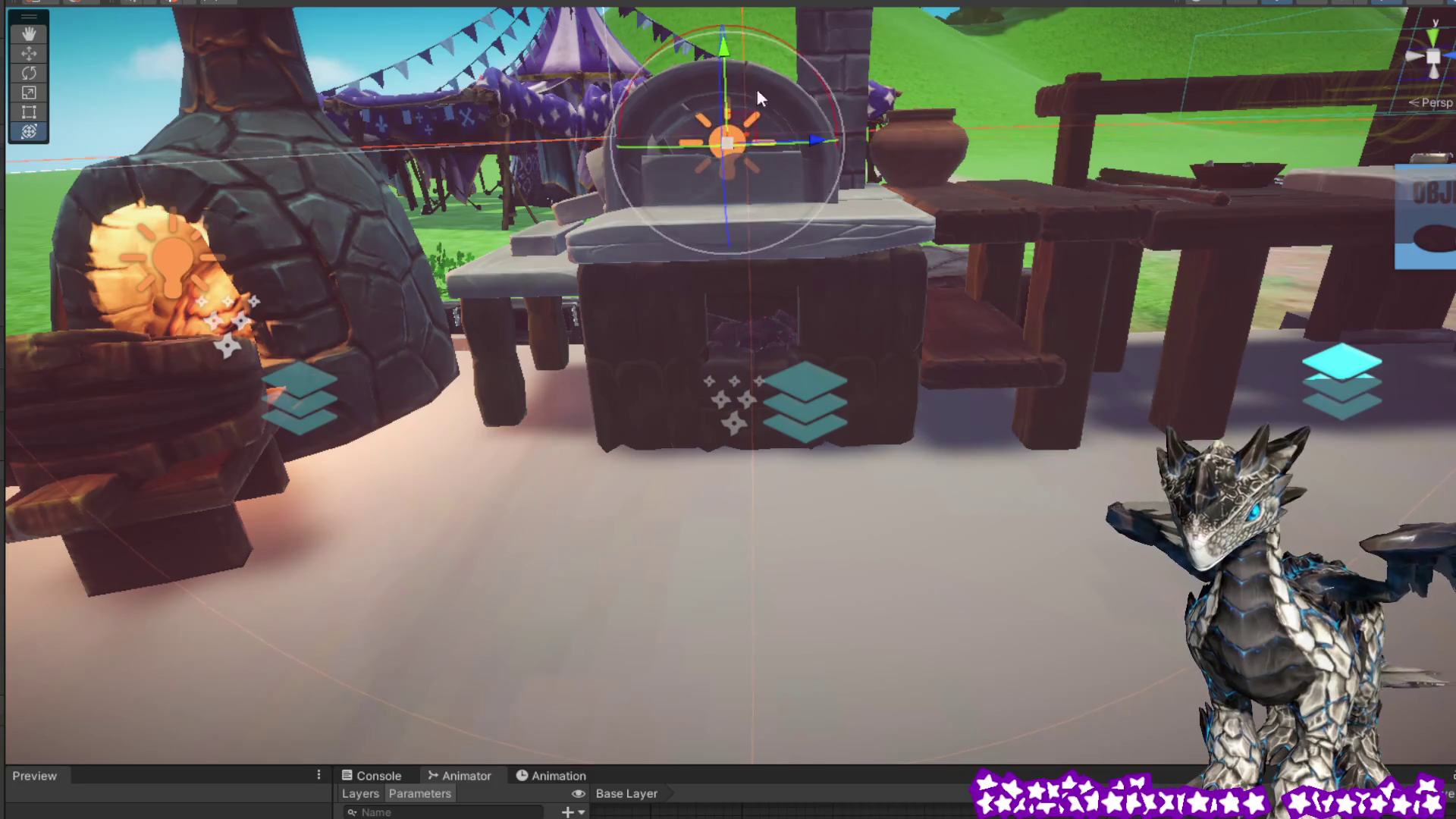
Step: Settle the Point Light in the oven's front opening just below the countertop
mouse_move(840, 201)
mouse_down()
mouse_move(810, 288)
mouse_move(804, 389)
mouse_up()
mouse_move(810, 474)
mouse_down()
mouse_move(816, 399)
mouse_move(1149, 402)
mouse_move(826, 409)
mouse_move(1001, 402)
mouse_move(840, 422)
mouse_up()
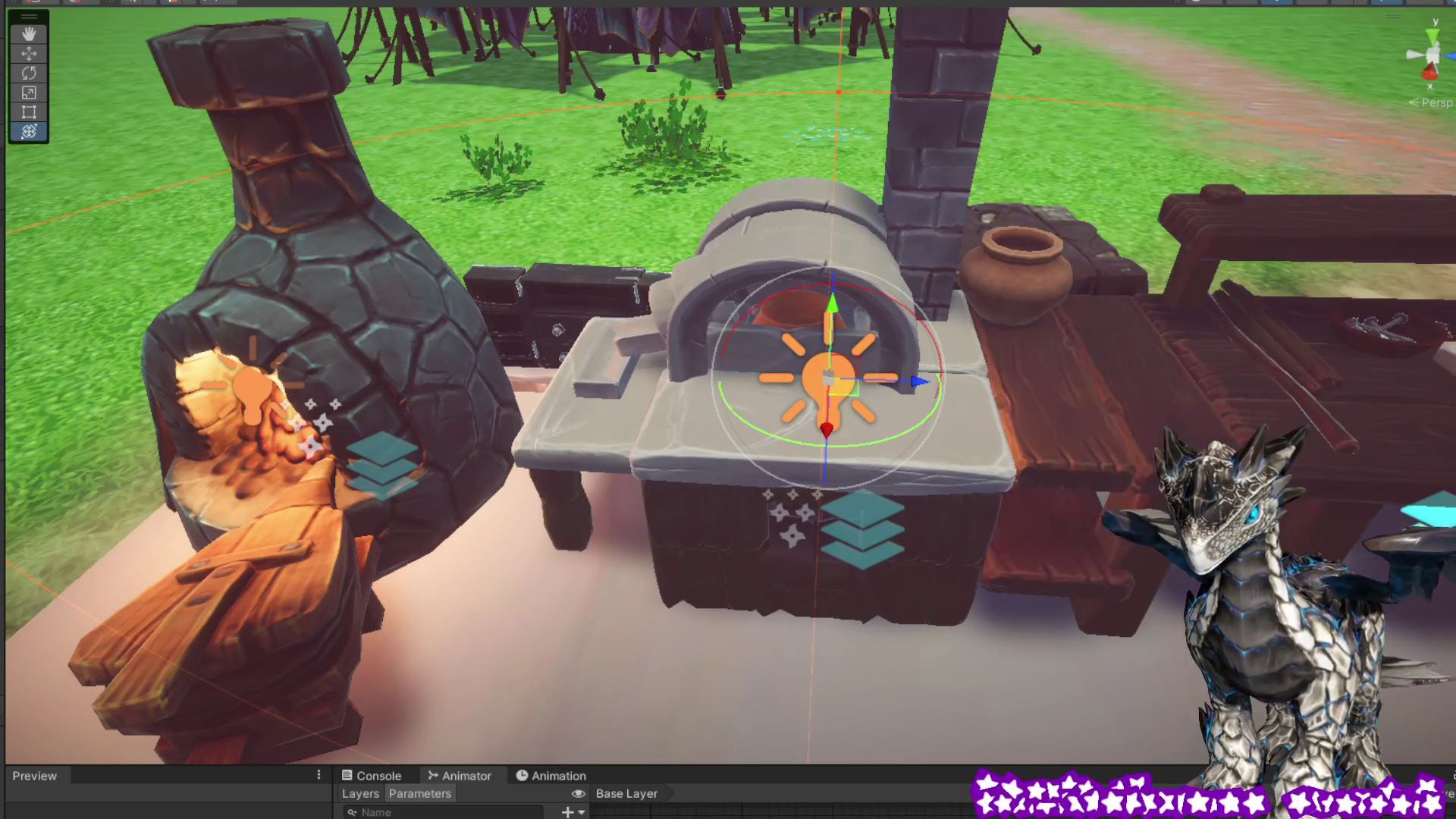
mouse_move(891, 464)
mouse_down()
mouse_move(1027, 351)
mouse_move(1014, 336)
mouse_move(1002, 361)
mouse_move(894, 269)
mouse_move(878, 438)
mouse_move(876, 426)
mouse_up()
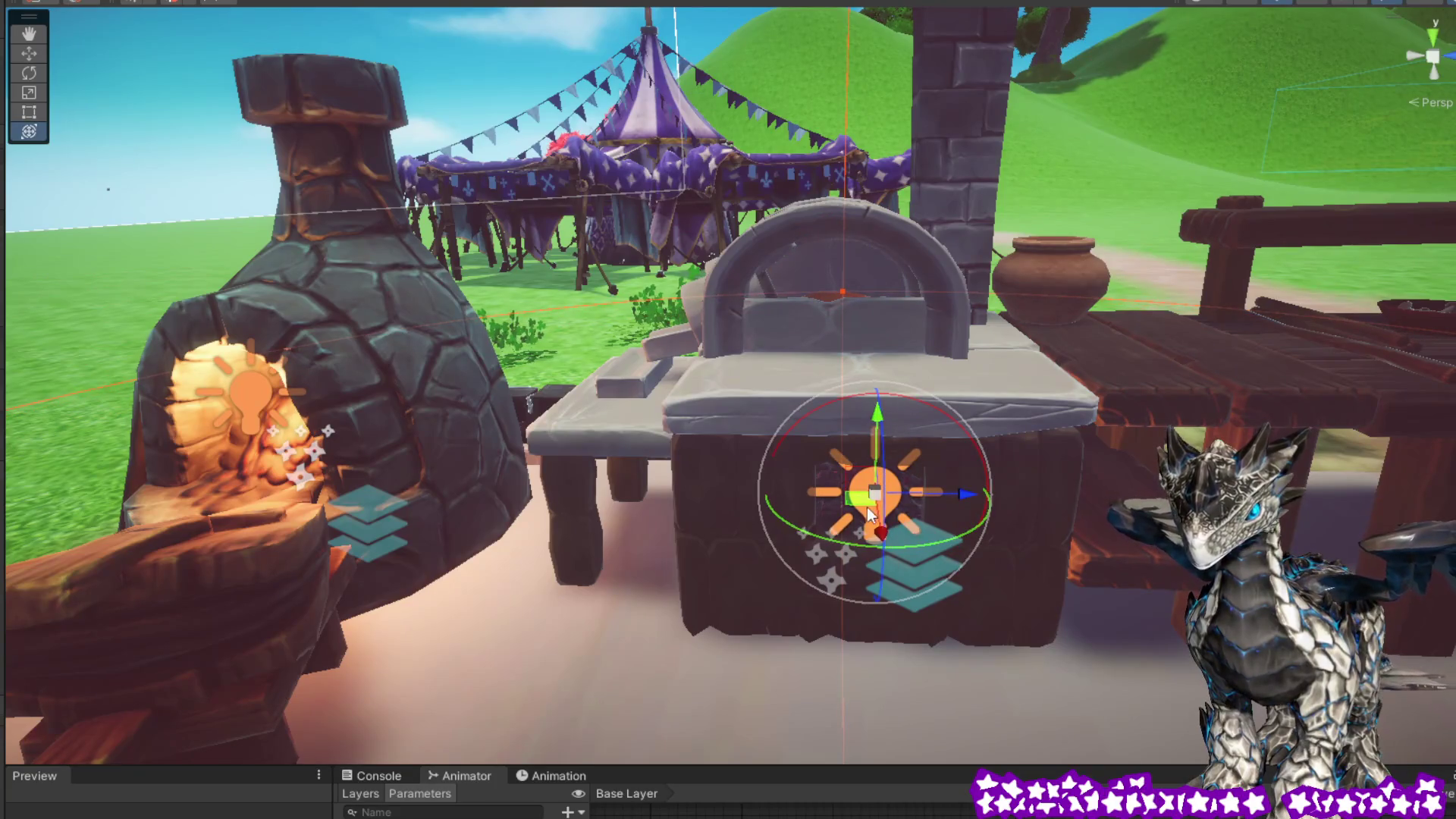
mouse_move(869, 516)
mouse_down()
mouse_move(836, 426)
mouse_move(847, 396)
mouse_up()
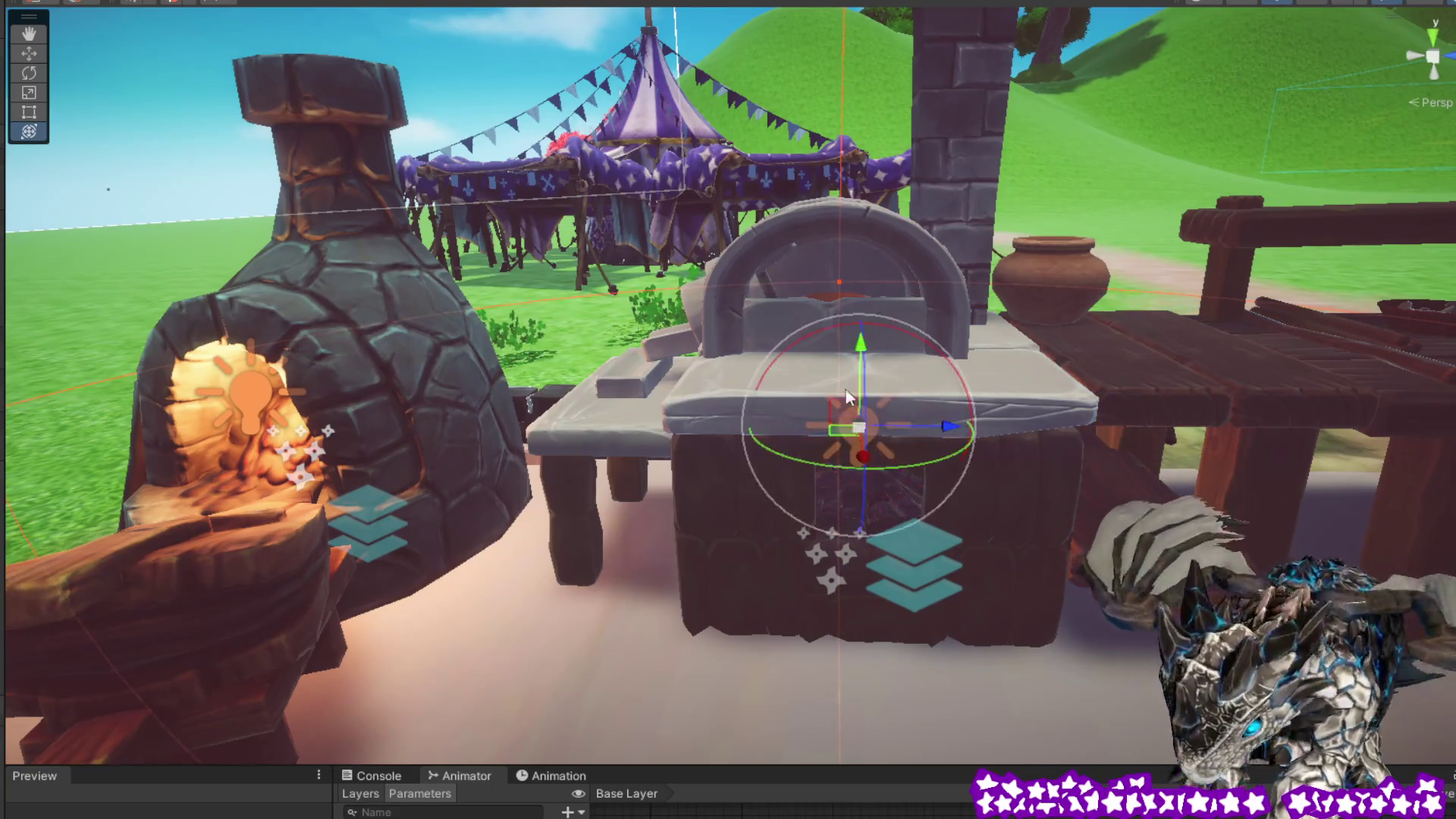
mouse_move(861, 339)
mouse_down()
mouse_move(853, 413)
mouse_move(858, 364)
mouse_up()
drag(882, 503, 963, 546)
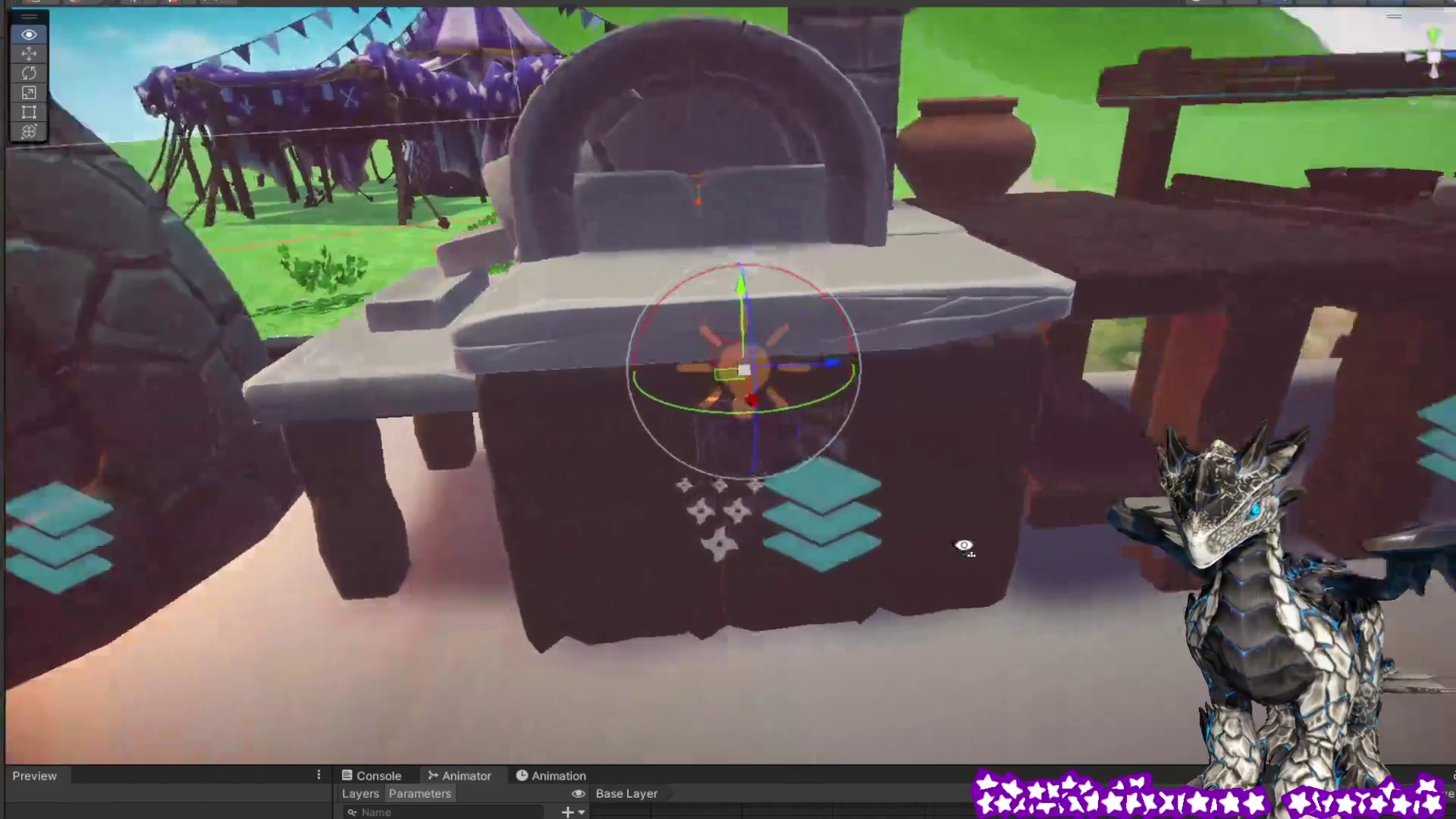
scroll(963, 546, up, 5)
scroll(1017, 563, up, 3)
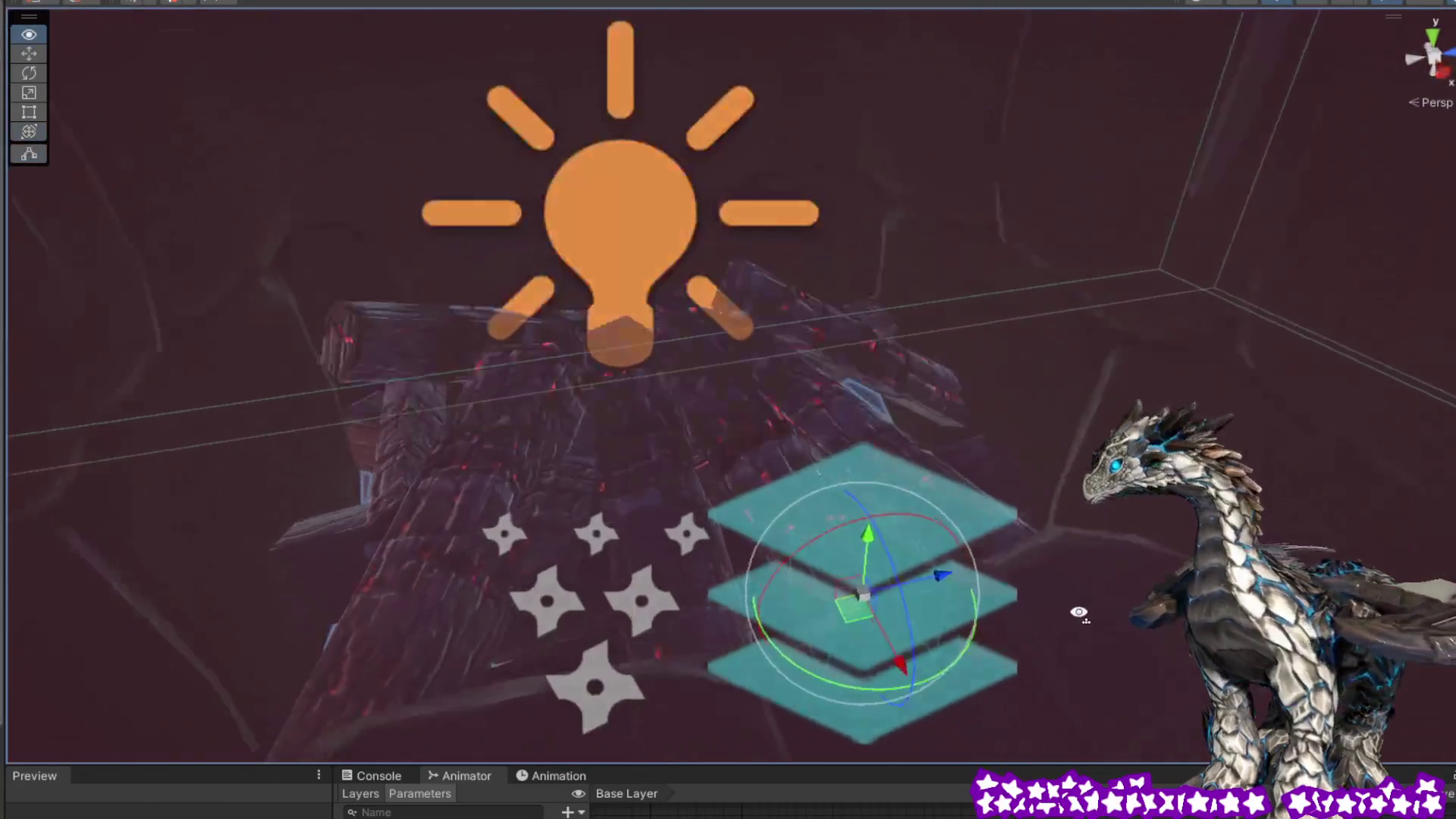
mouse_move(1079, 613)
mouse_down()
mouse_move(1063, 520)
mouse_move(1041, 500)
mouse_up()
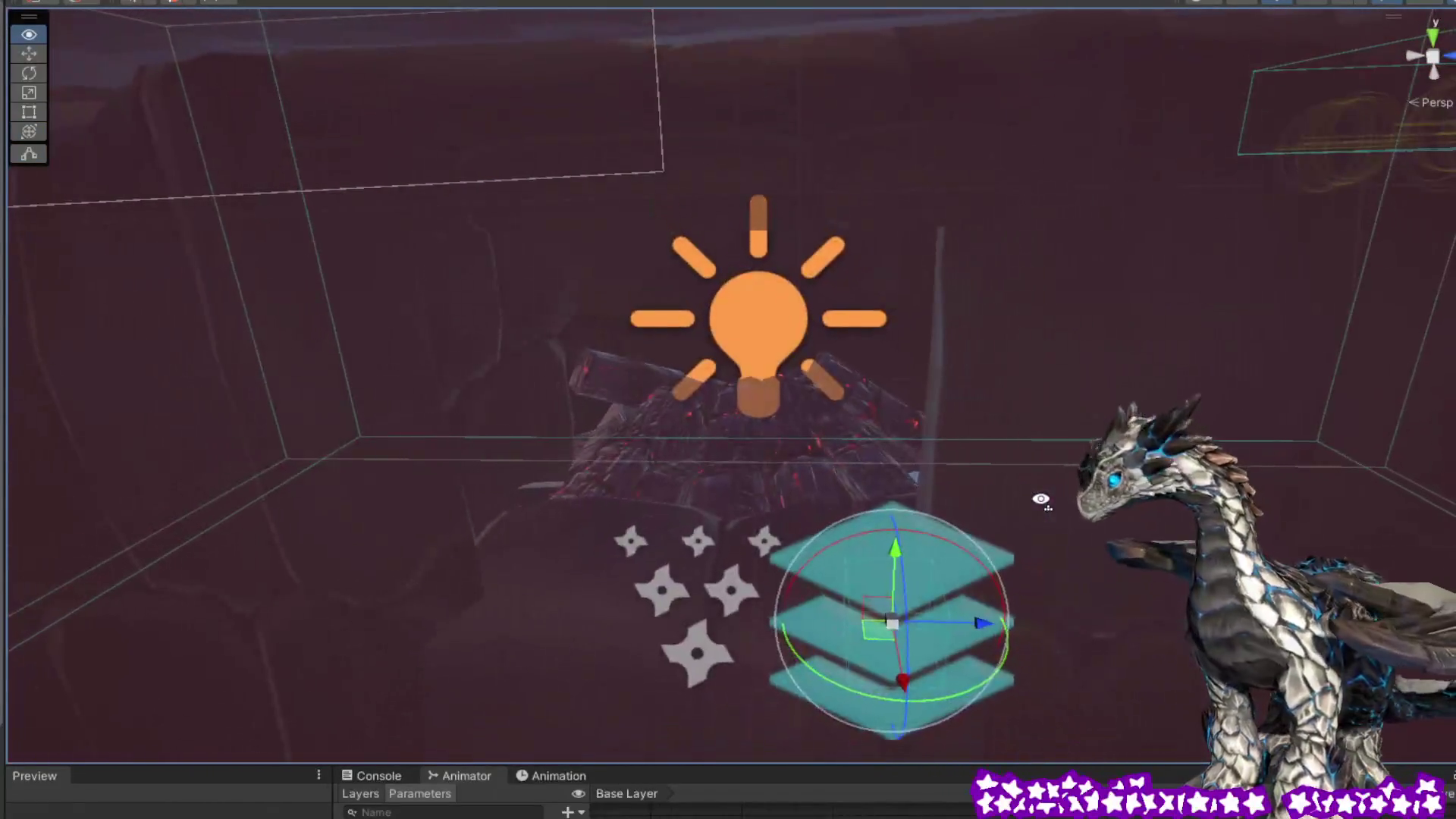
scroll(1042, 508, down, 6)
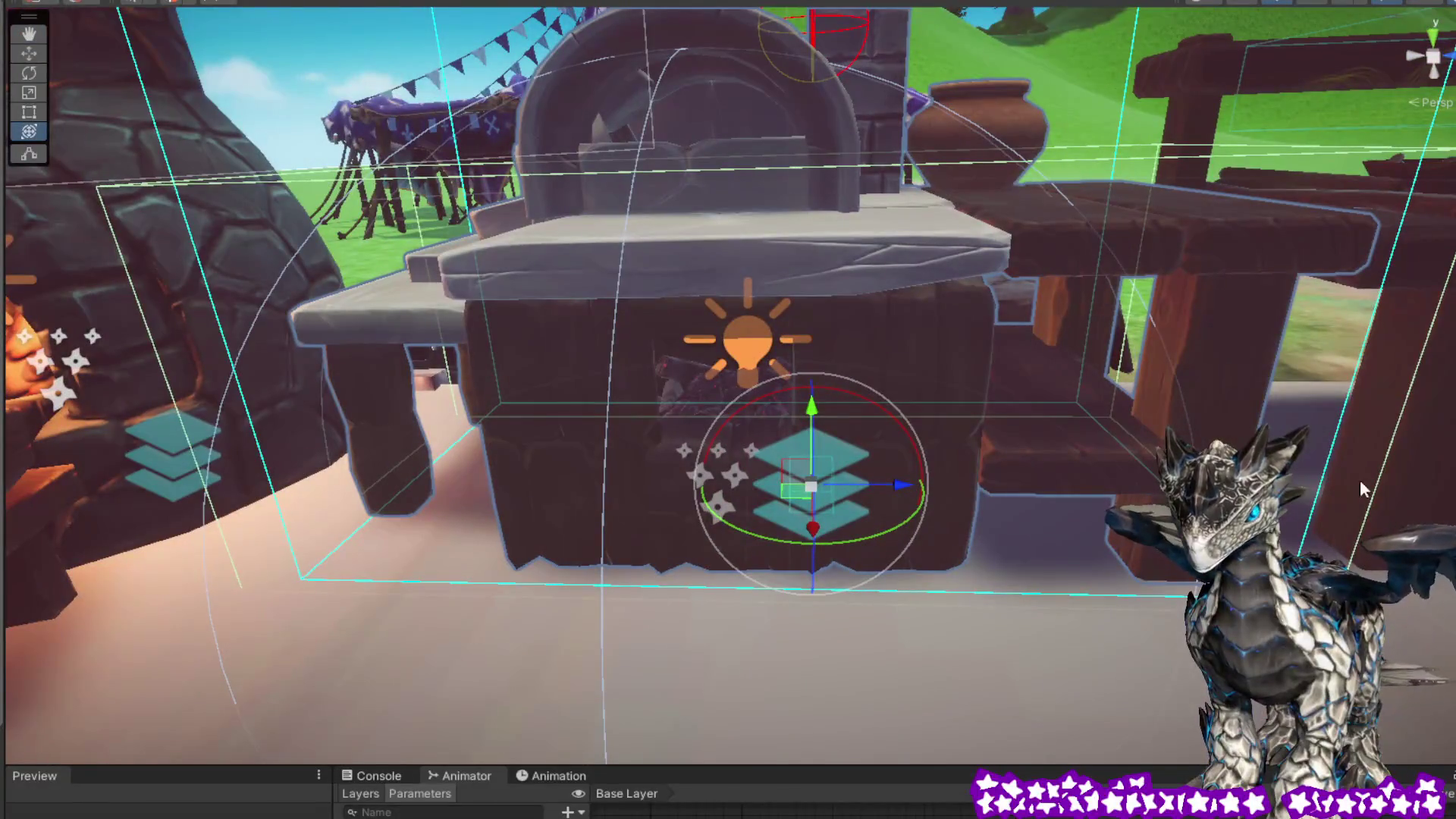
scroll(848, 461, up, 5)
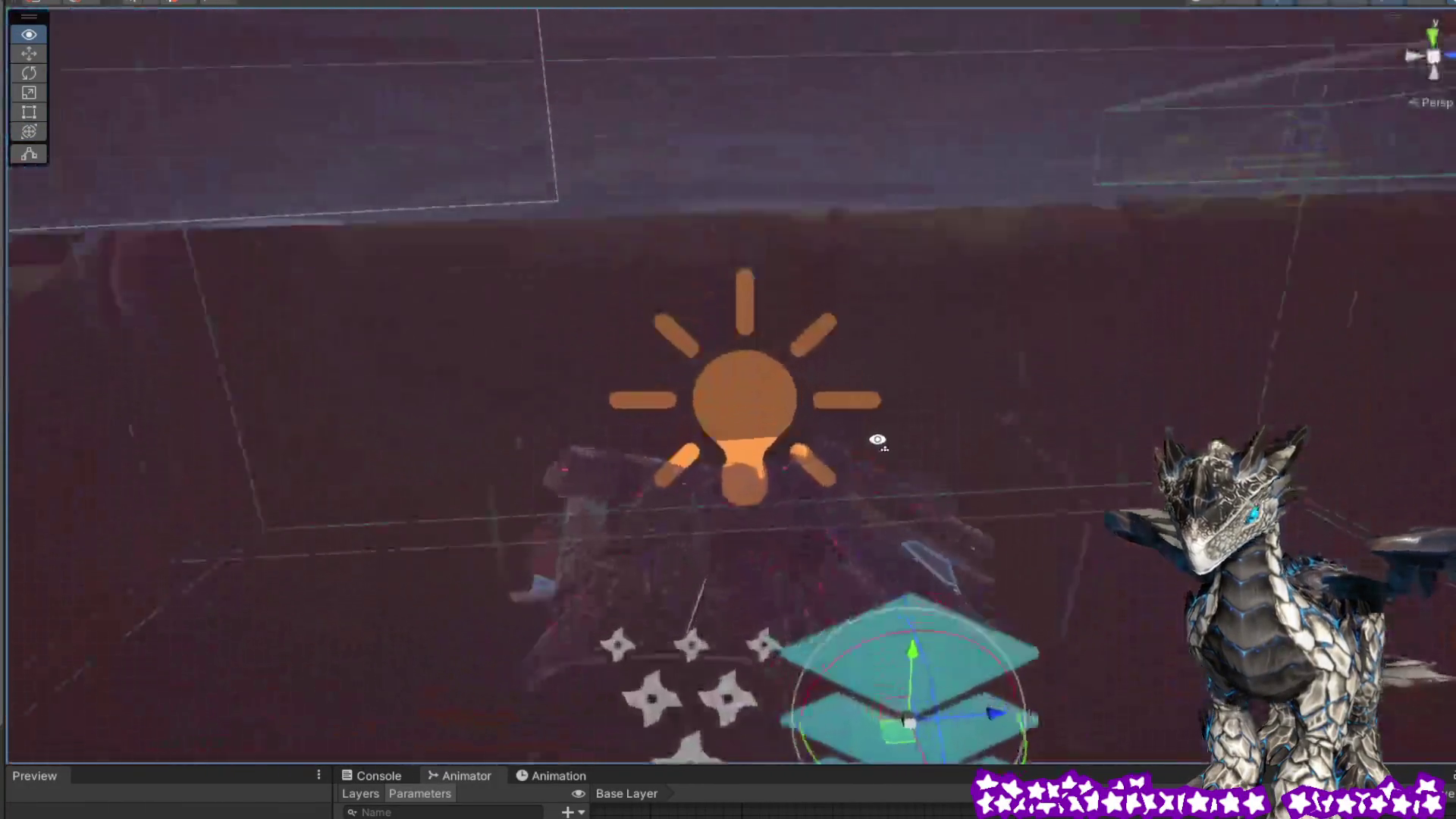
drag(877, 439, 852, 510)
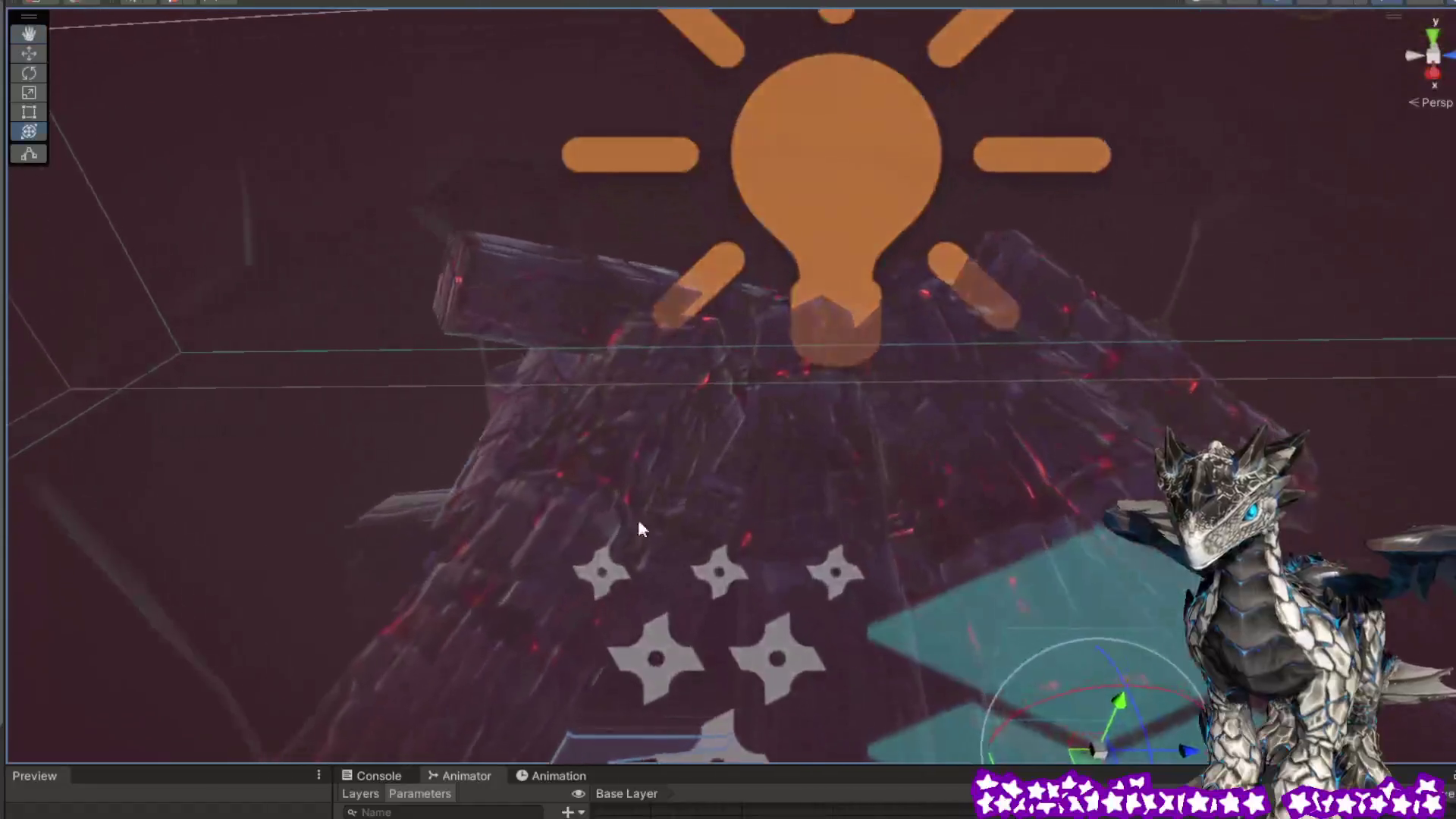
click(578, 478)
scroll(685, 480, down, 6)
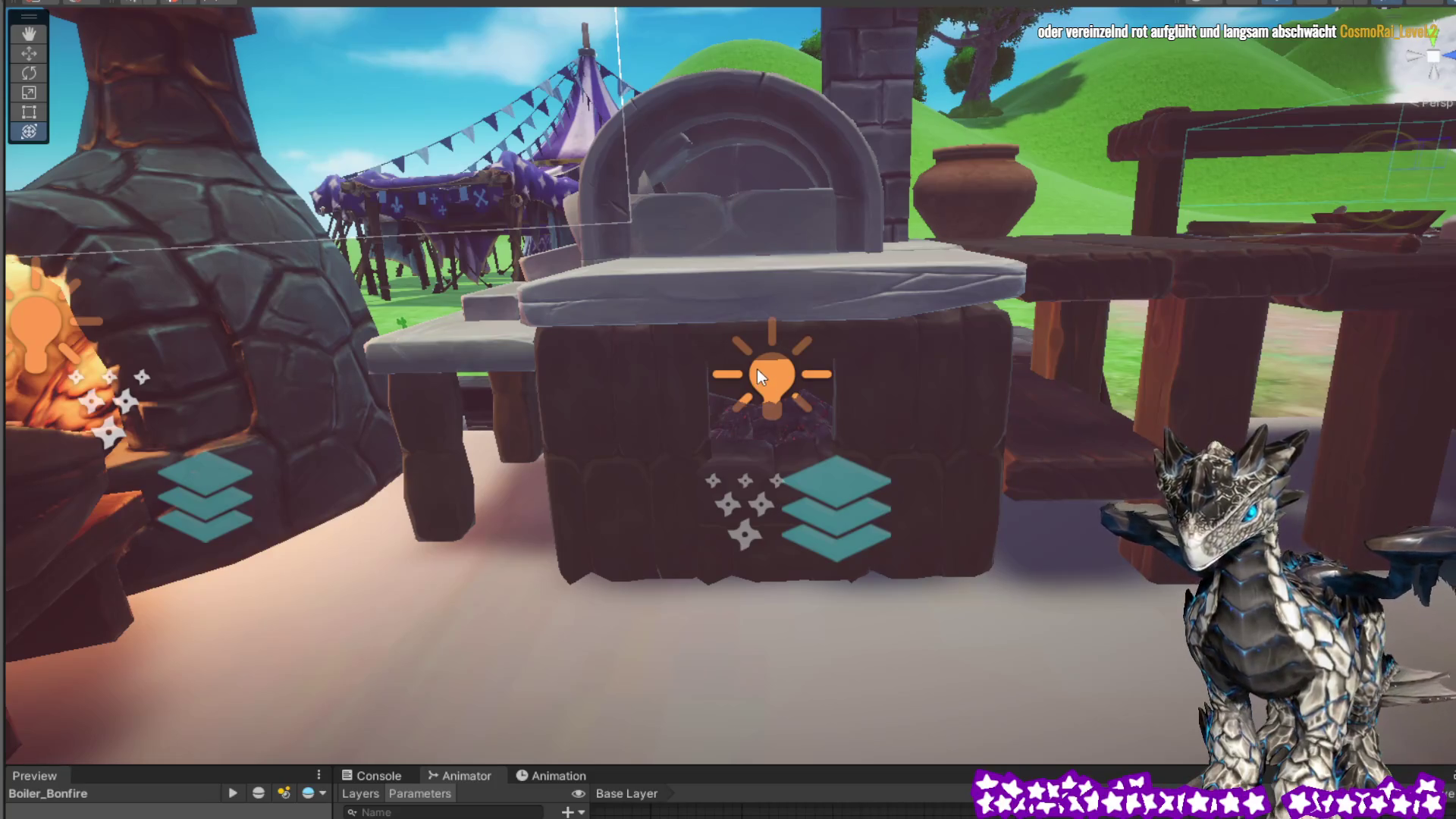
click(775, 387)
click(775, 387)
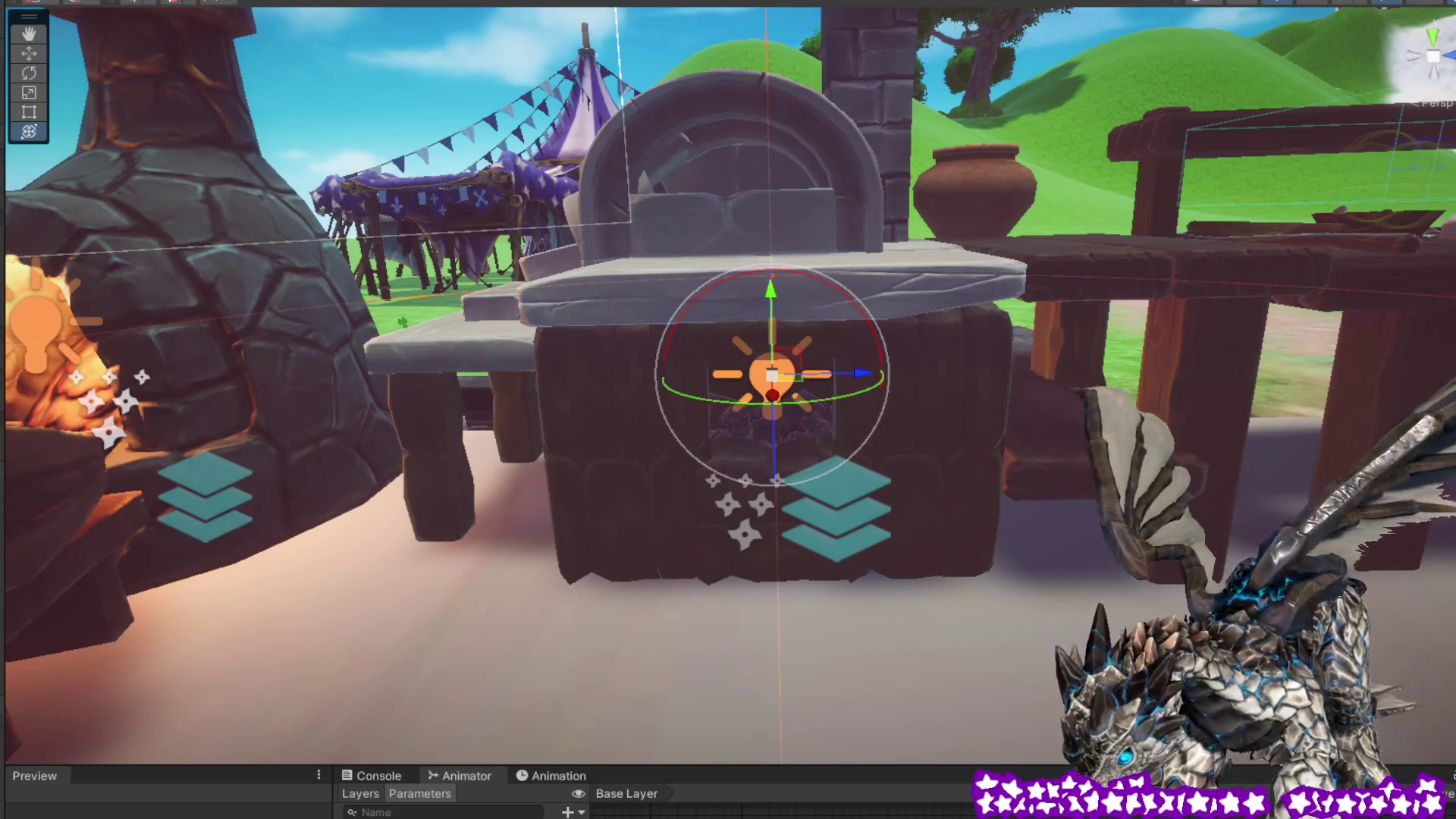
mouse_move(1054, 325)
mouse_down()
mouse_move(1072, 264)
mouse_move(1027, 339)
mouse_move(898, 281)
mouse_up()
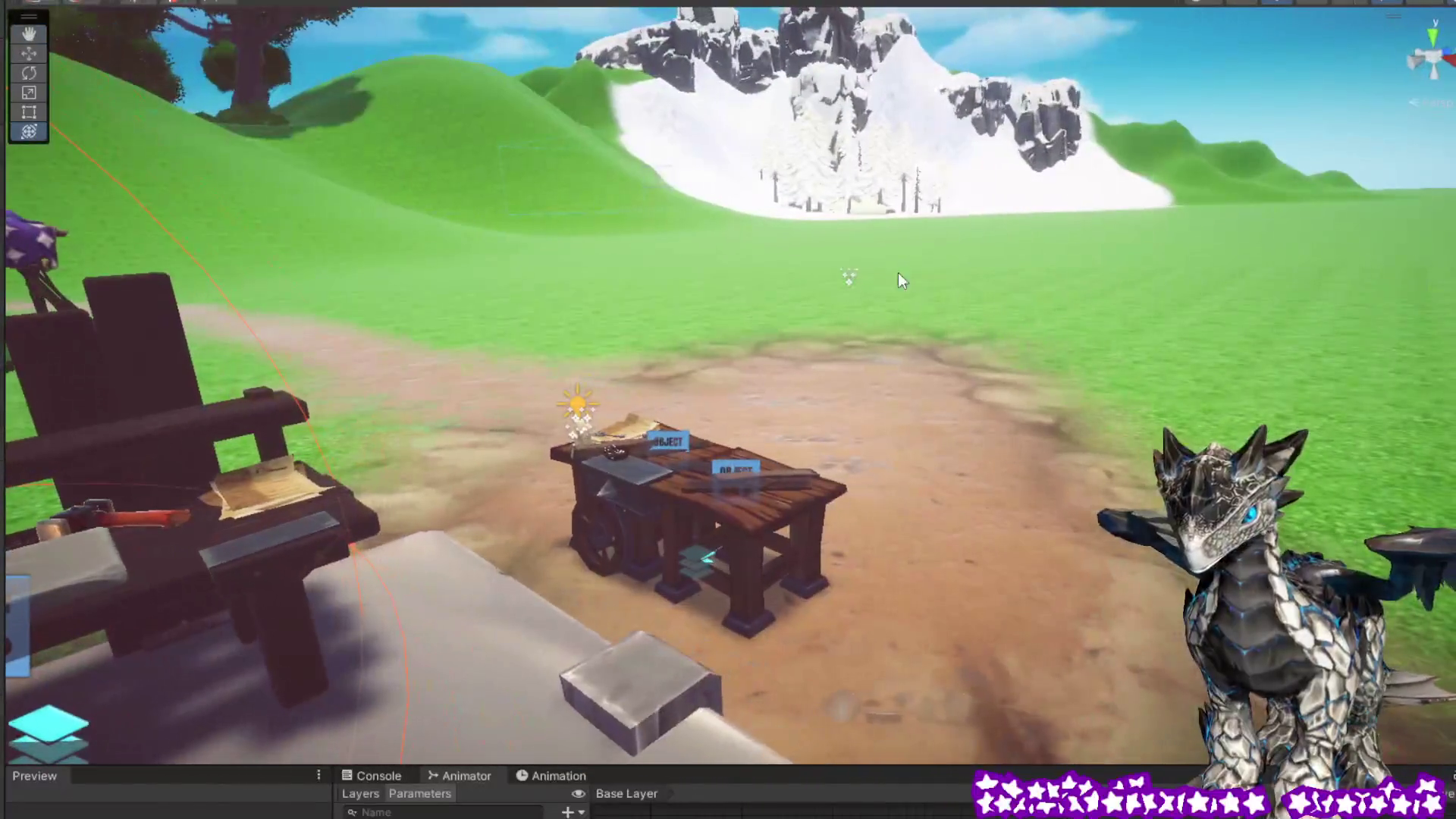
click(848, 276)
mouse_move(1023, 262)
mouse_down()
mouse_move(853, 315)
mouse_move(319, 308)
mouse_move(485, 307)
mouse_up()
key(f)
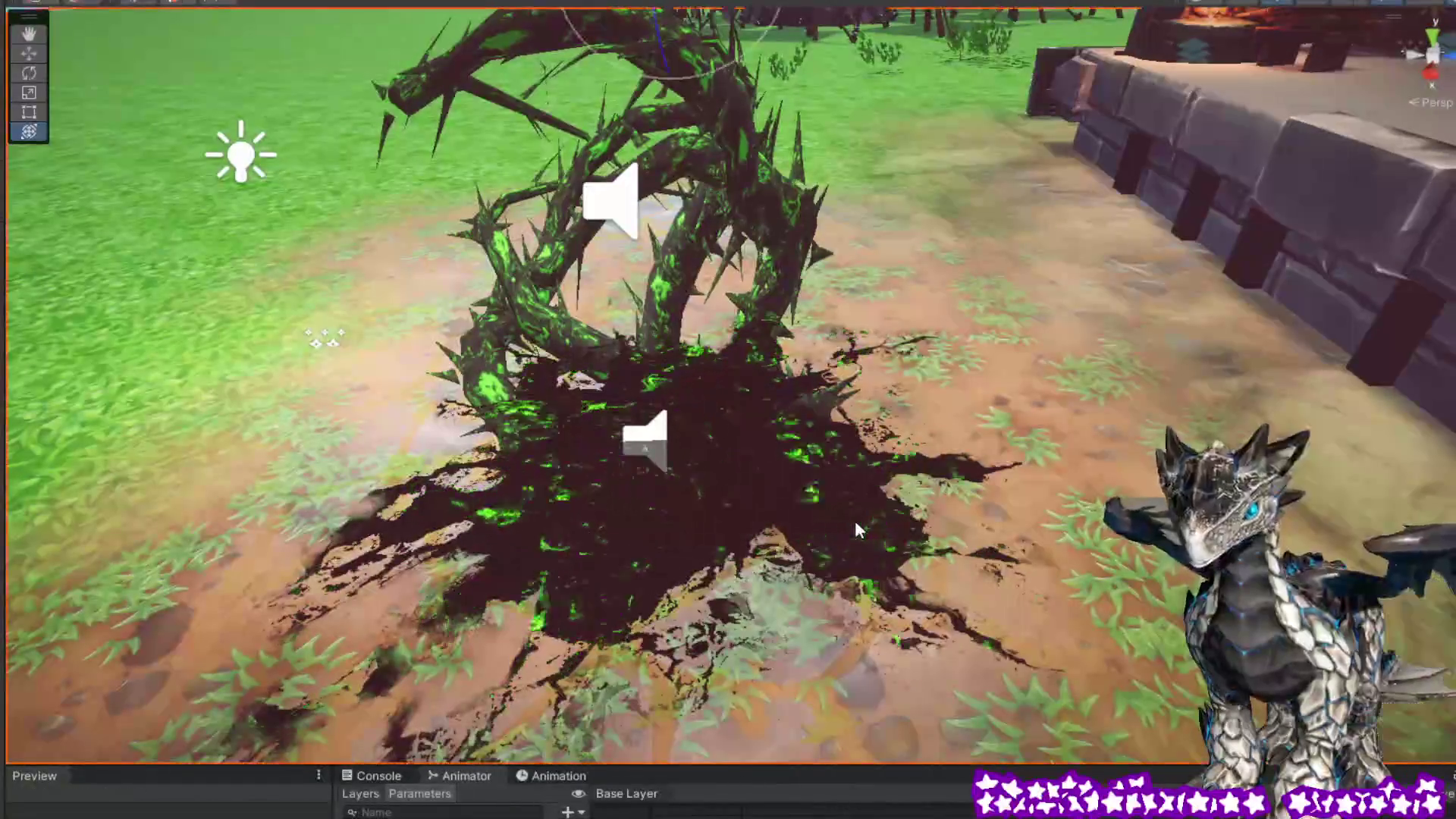
click(860, 512)
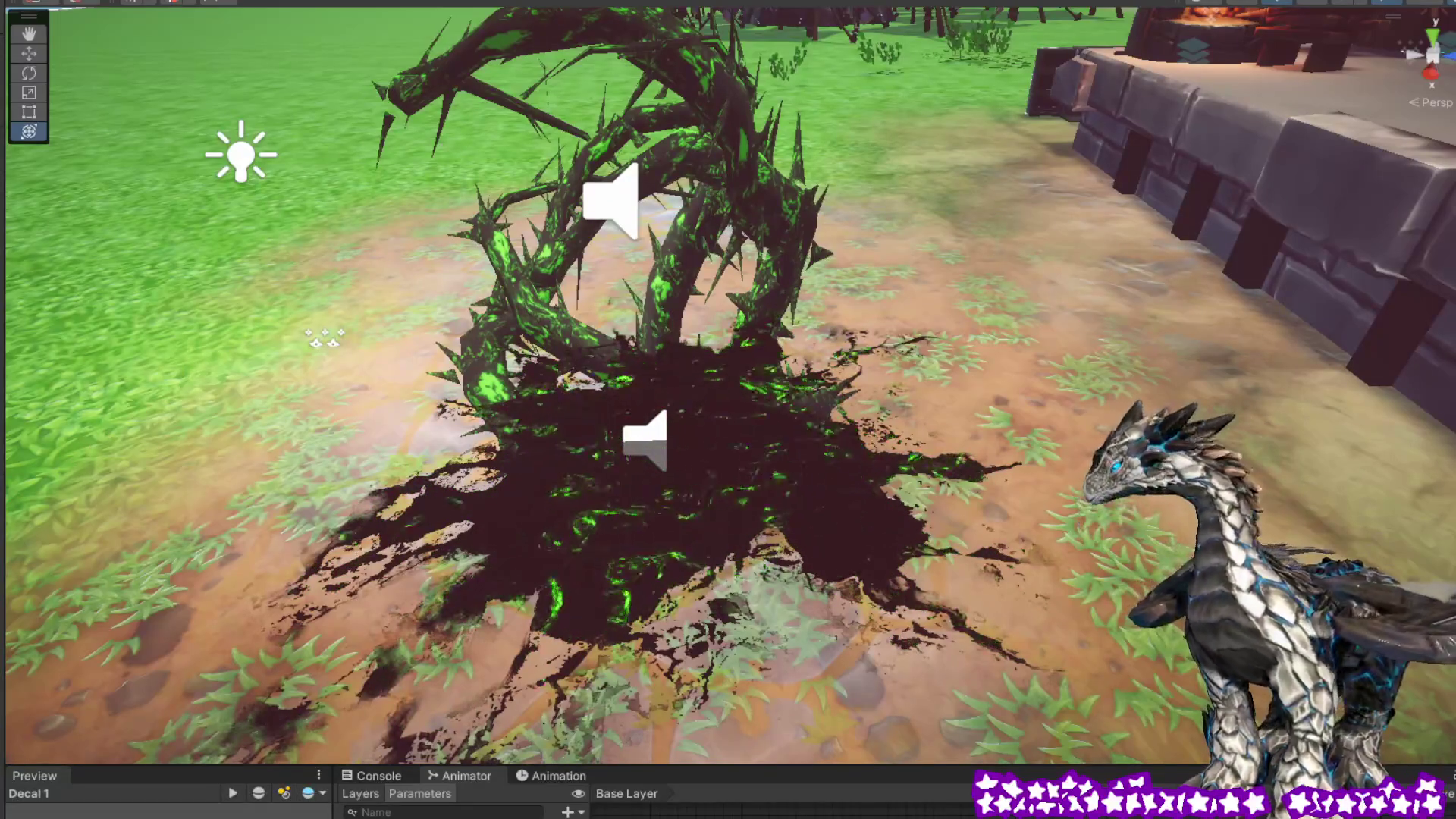
mouse_move(1049, 519)
mouse_down()
mouse_move(1122, 519)
mouse_move(789, 501)
mouse_move(824, 484)
mouse_move(930, 481)
mouse_up()
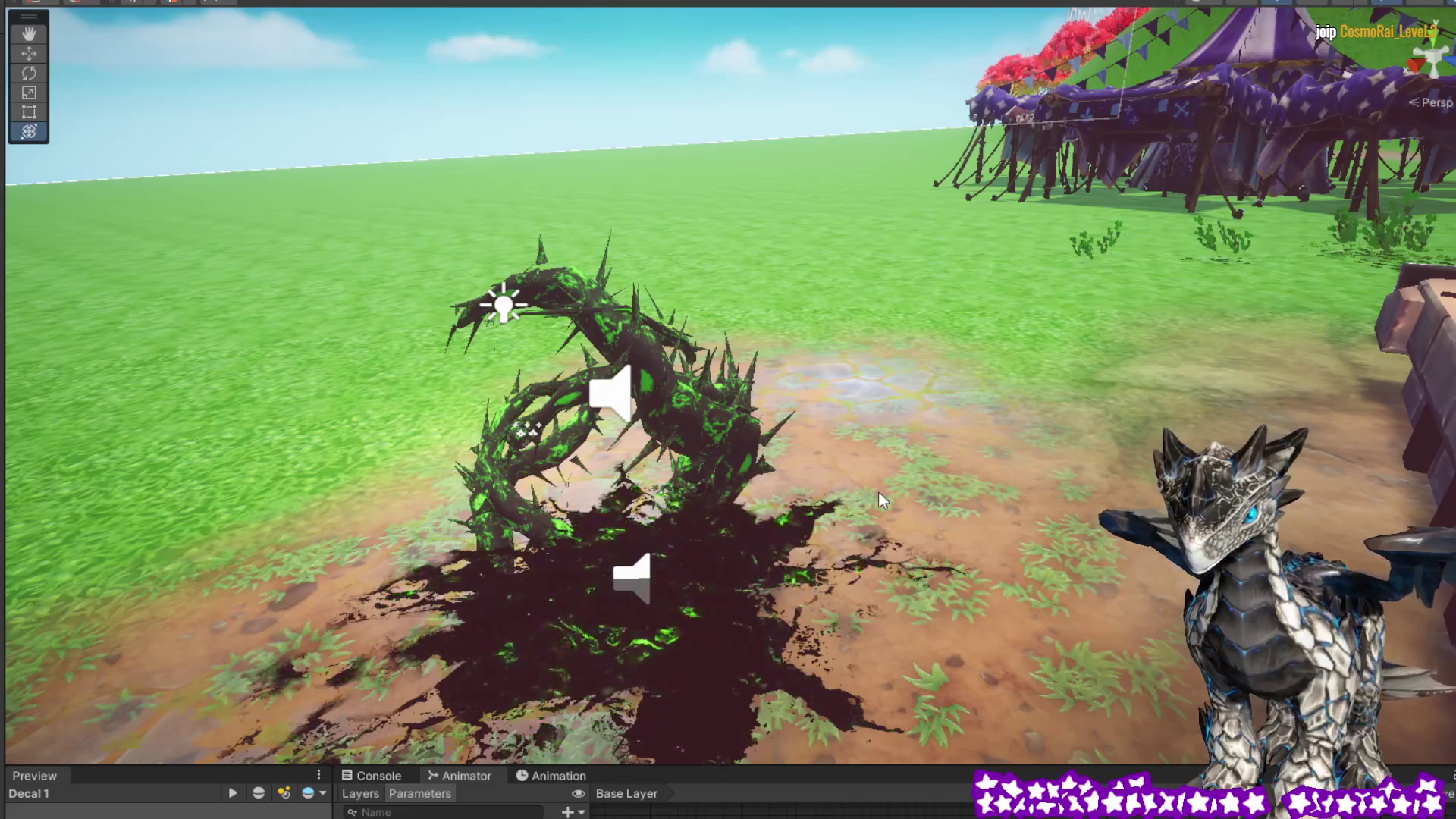
drag(954, 461, 909, 463)
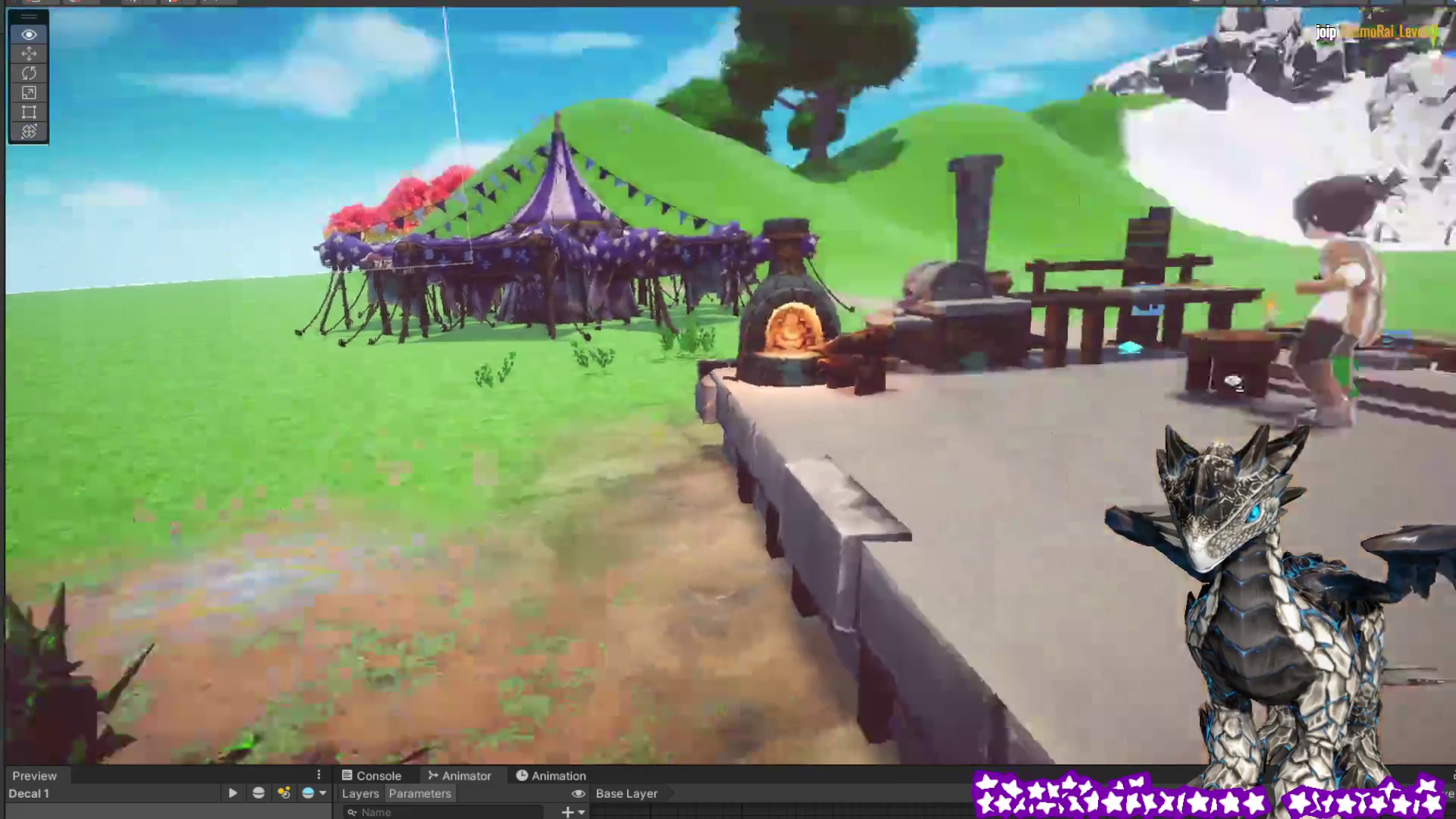
mouse_move(1233, 383)
mouse_down()
mouse_move(1332, 323)
mouse_move(1178, 402)
mouse_move(1178, 431)
mouse_up()
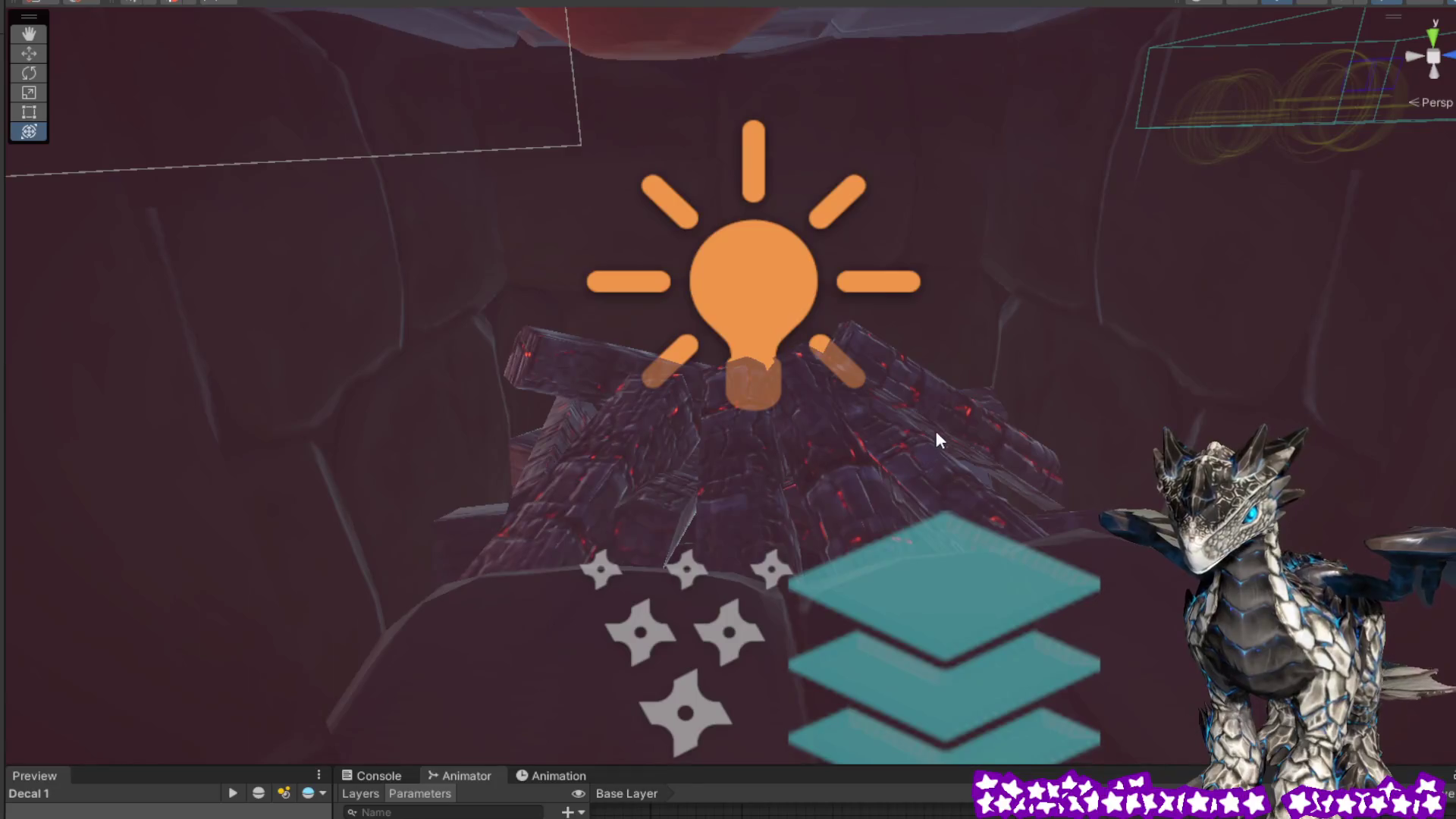
Step: Select the Bonfire woodpile at the foot of the oven and frame it with F
click(866, 426)
key(f)
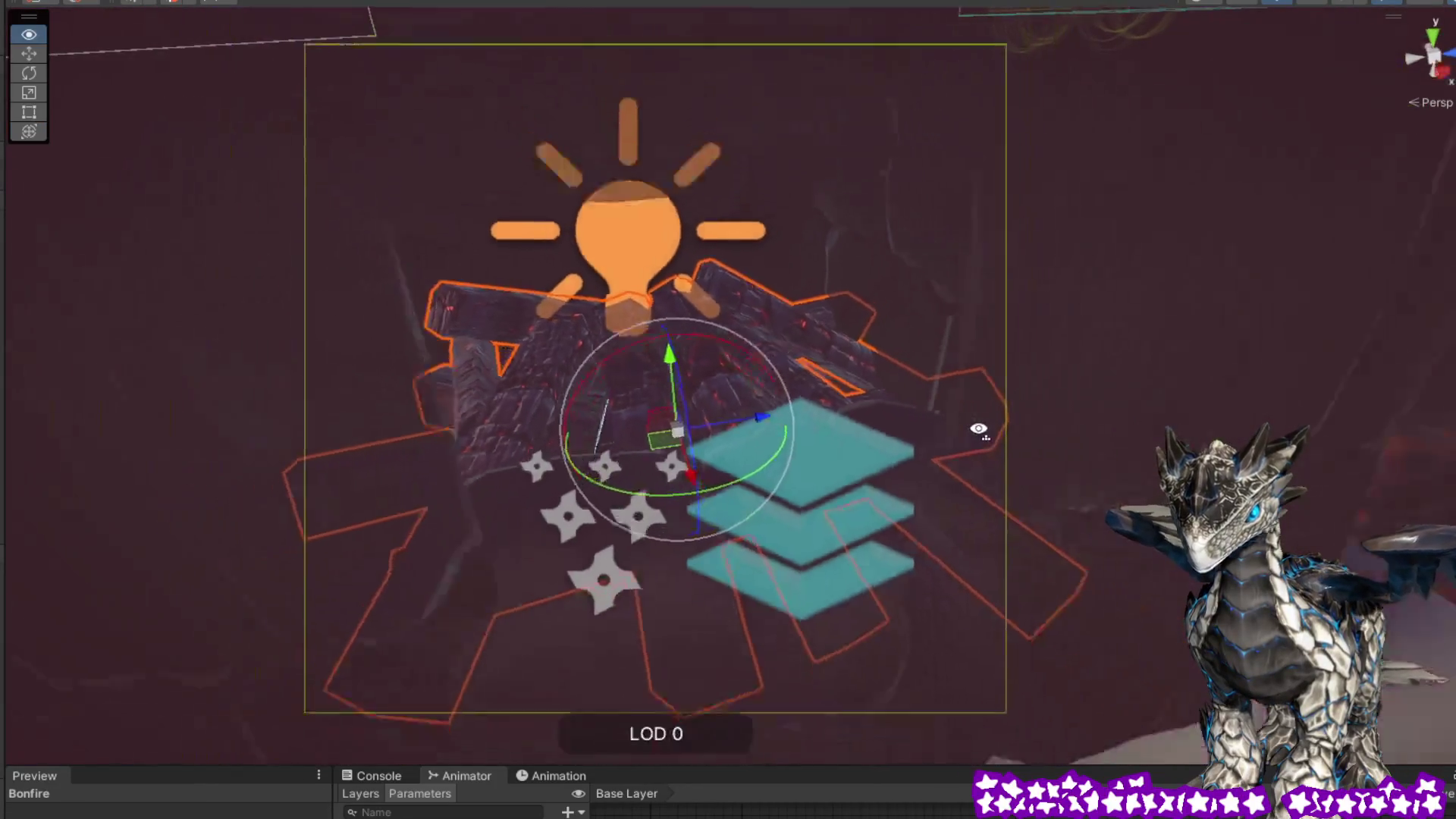
mouse_move(978, 429)
mouse_down()
mouse_move(954, 414)
mouse_move(862, 431)
mouse_move(830, 606)
mouse_move(834, 702)
mouse_move(862, 608)
mouse_move(1008, 559)
mouse_move(927, 479)
mouse_up()
scroll(1079, 546, up, 5)
click(720, 345)
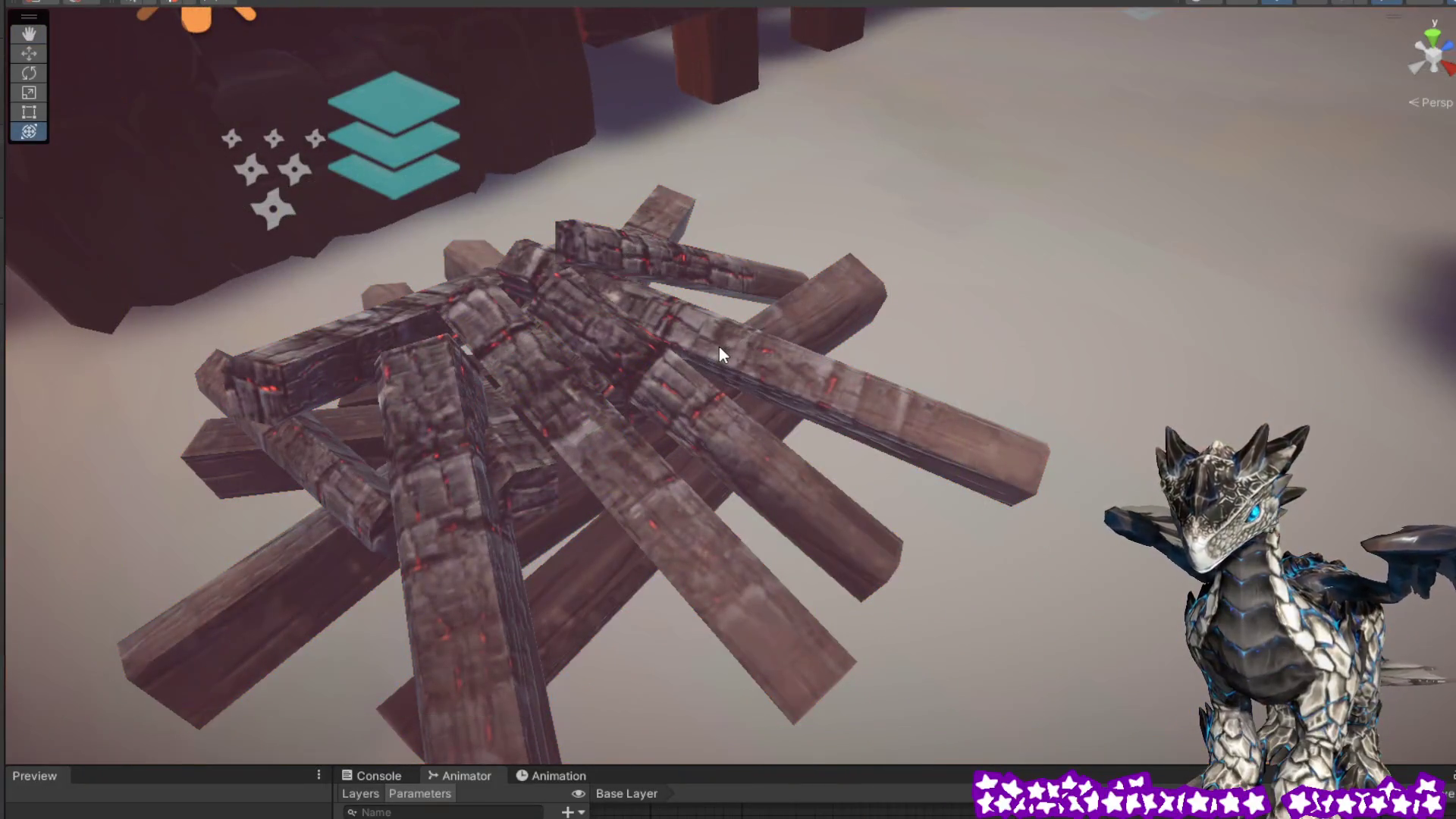
click(613, 344)
click(613, 346)
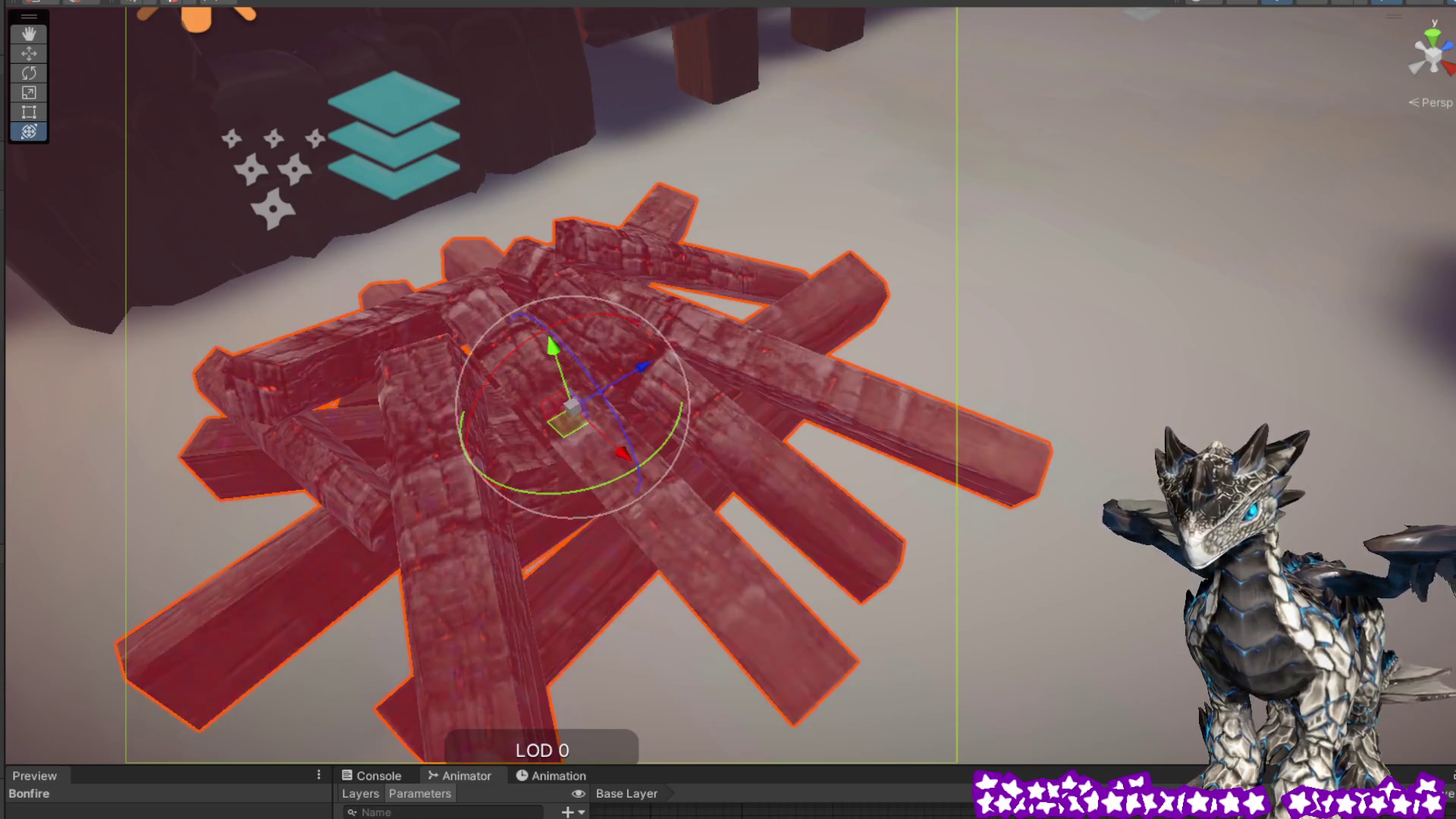
key(f)
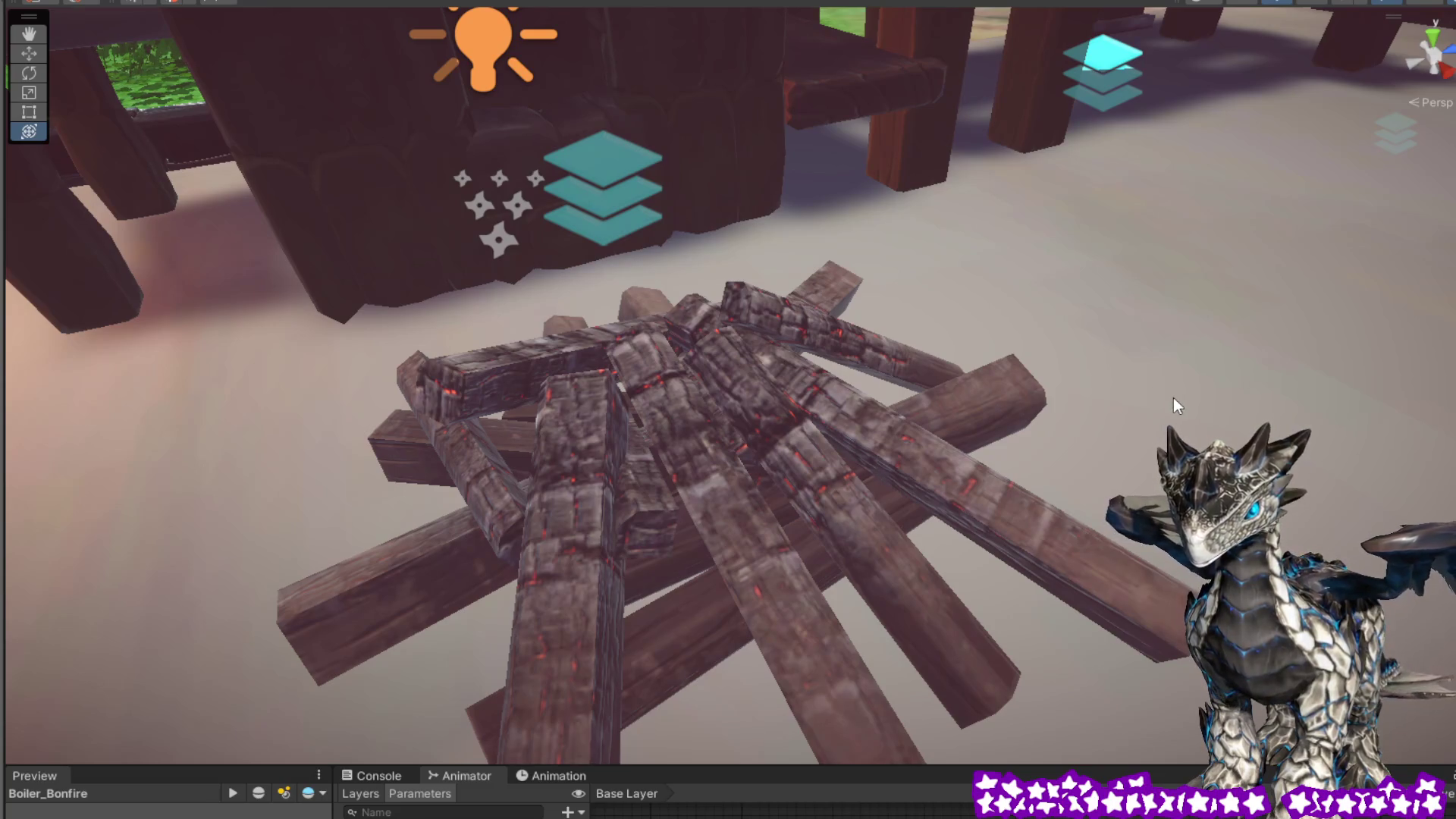
mouse_move(1193, 399)
mouse_down()
mouse_move(882, 365)
mouse_move(968, 367)
mouse_move(969, 381)
mouse_move(283, 540)
mouse_up()
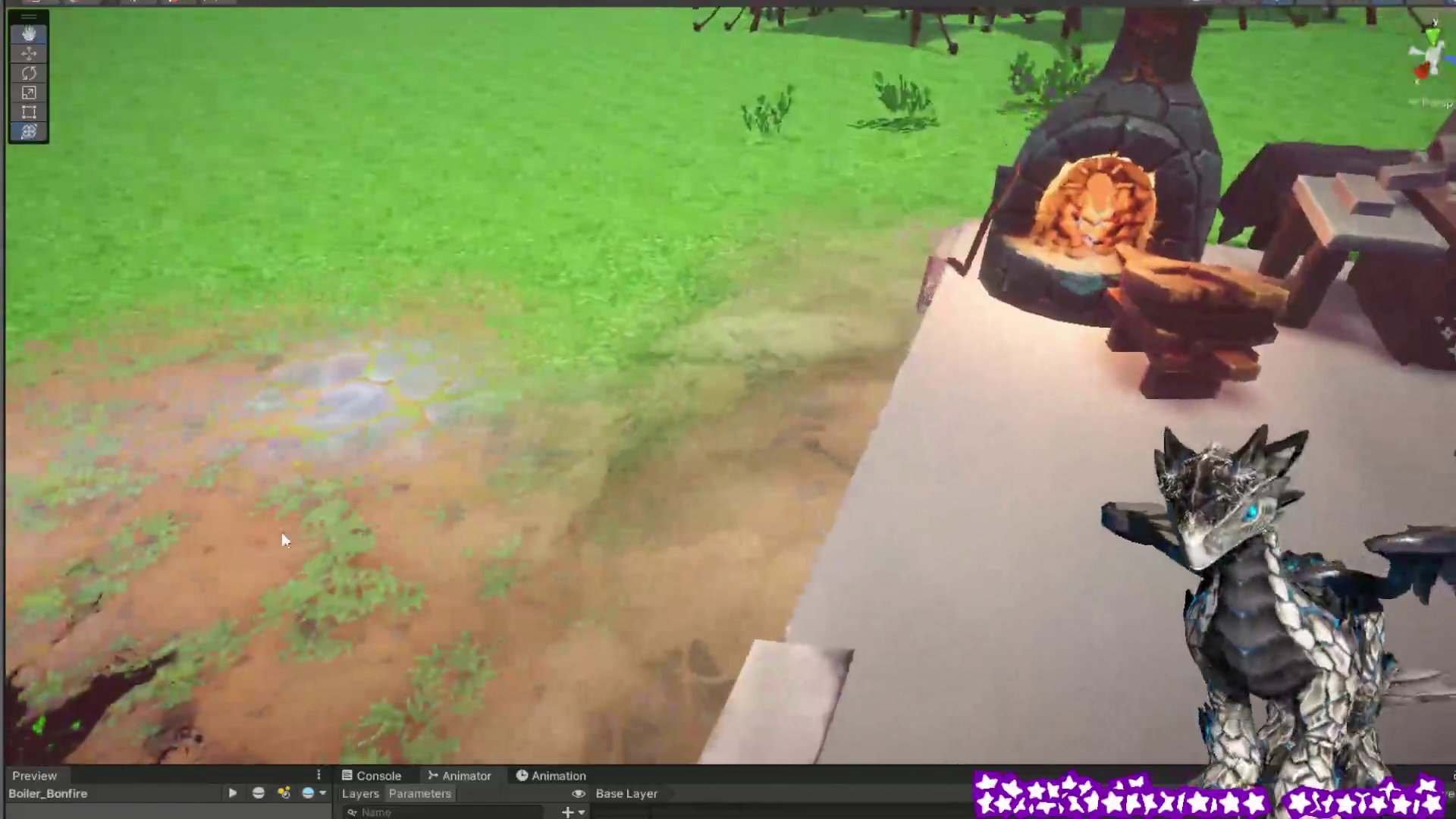
scroll(283, 540, up, 3)
click(250, 556)
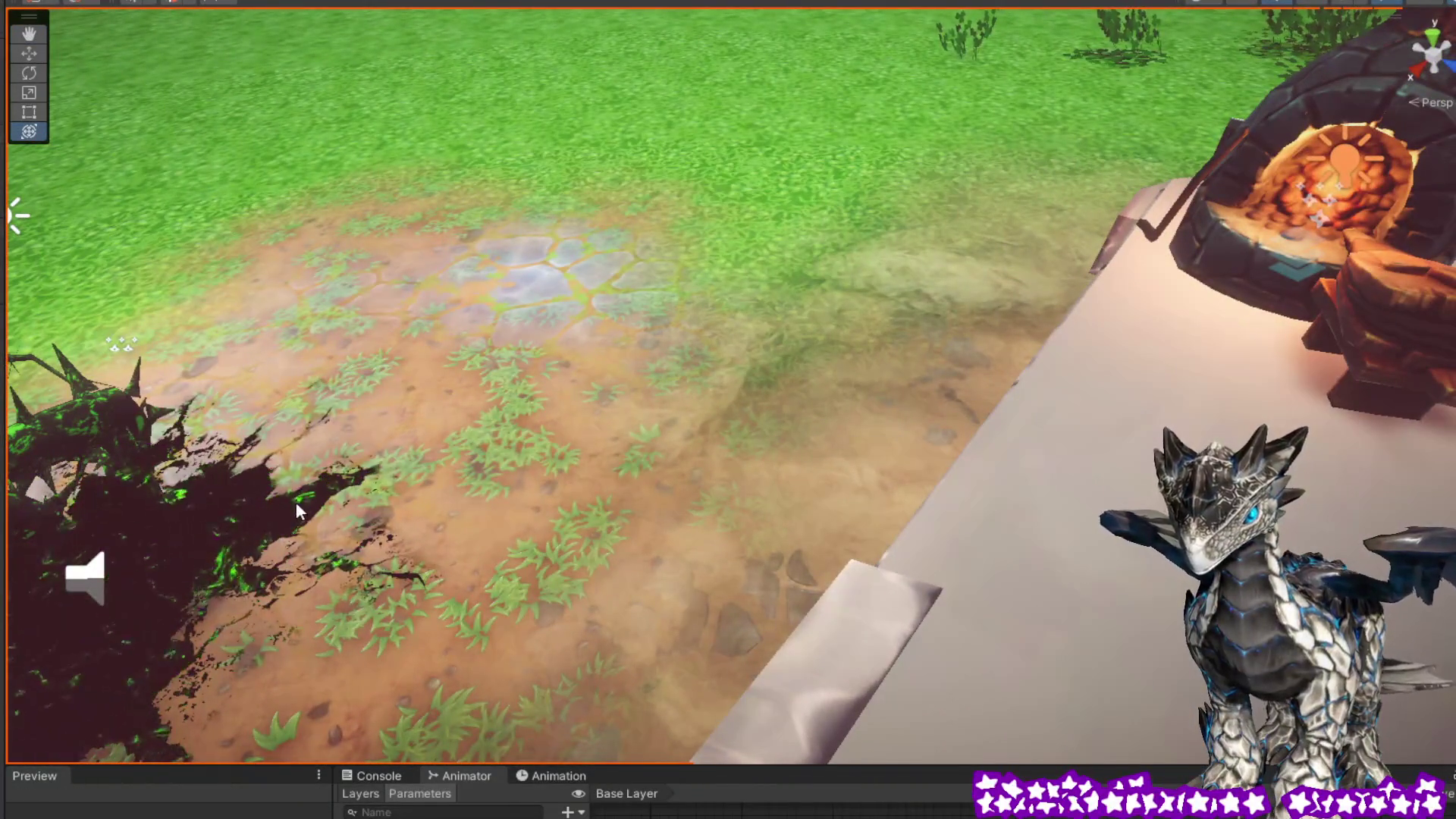
mouse_move(296, 505)
mouse_down()
mouse_move(840, 301)
mouse_move(550, 394)
mouse_up()
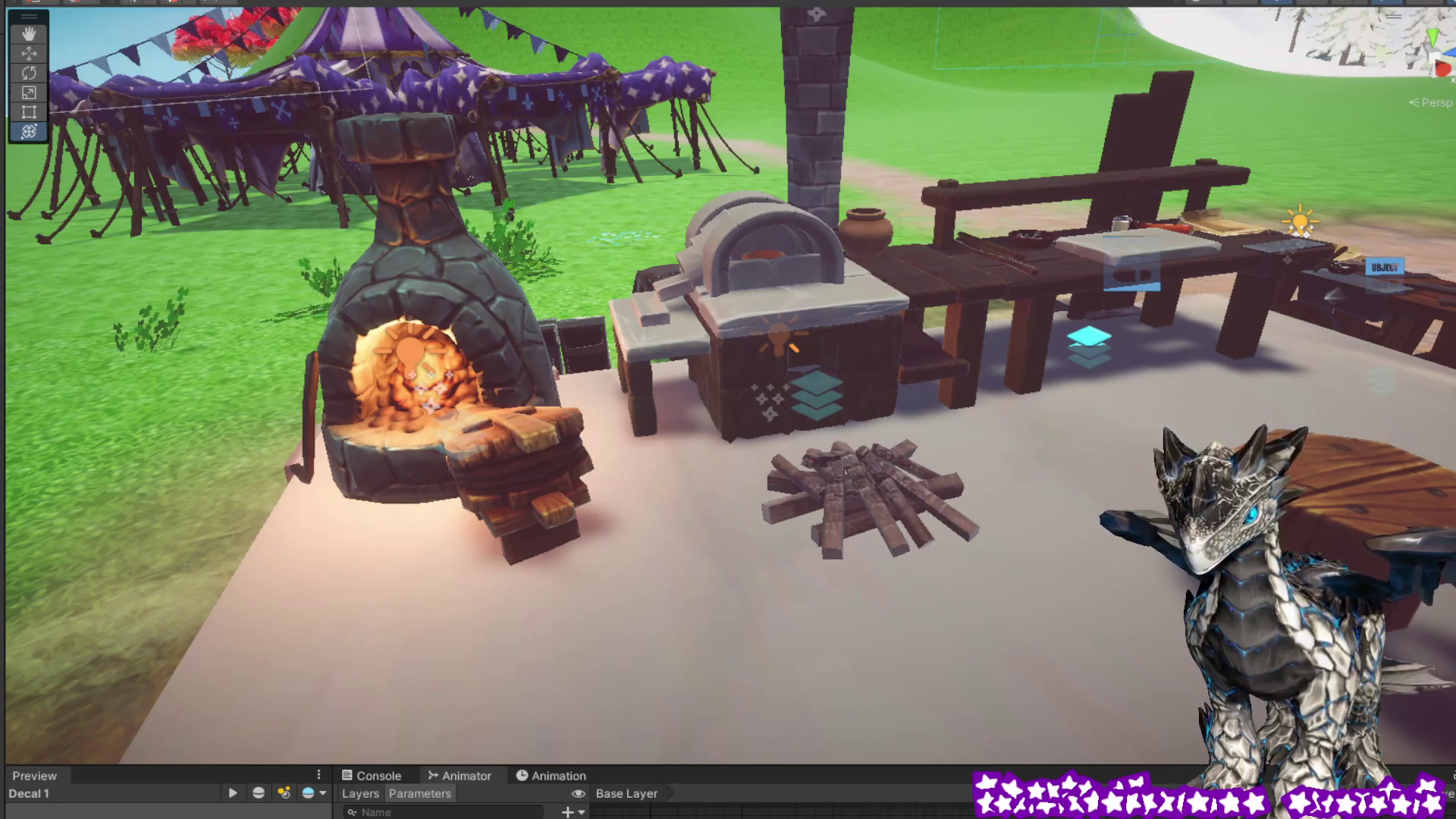
key(Down)
click(700, 510)
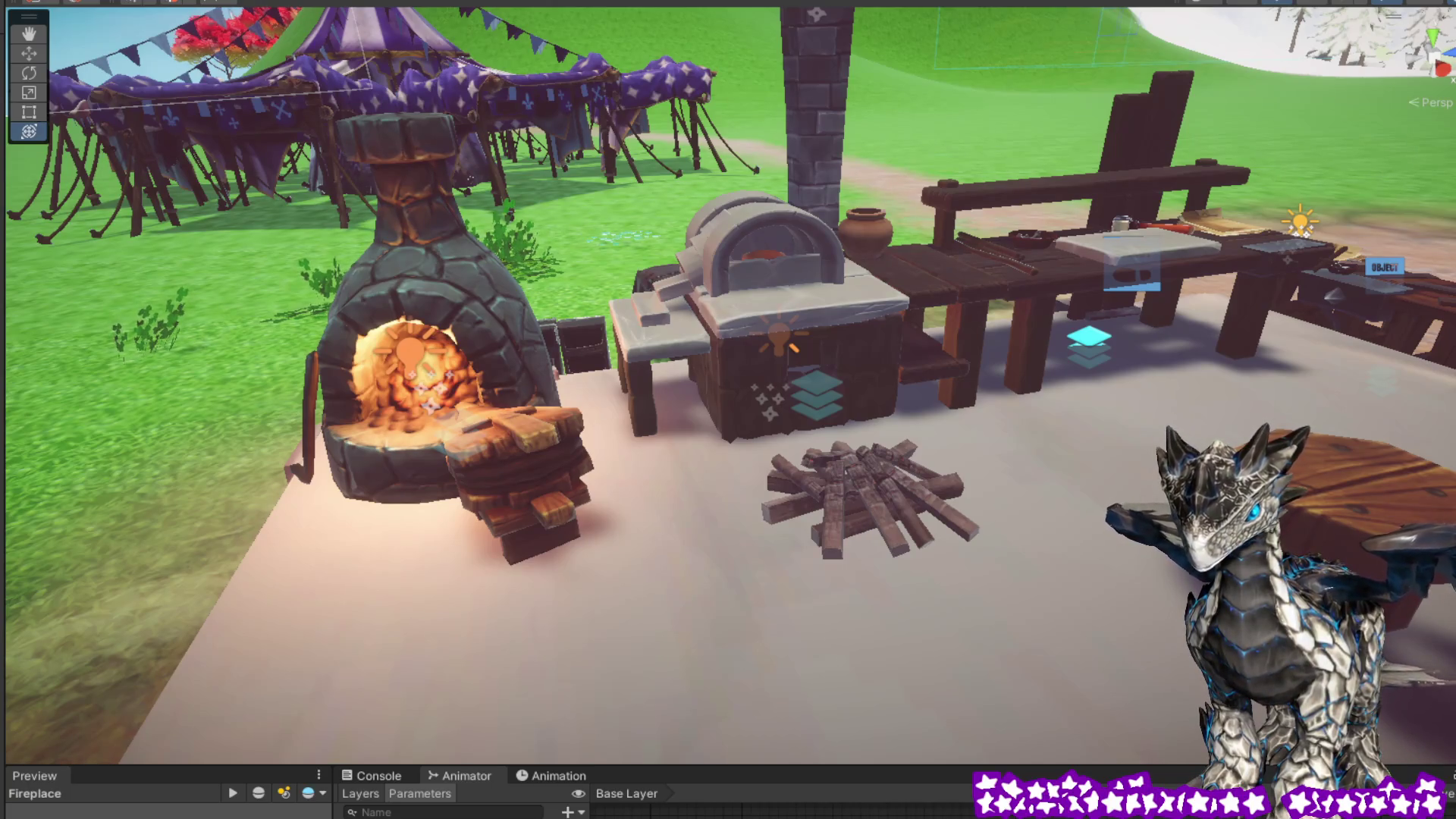
click(865, 489)
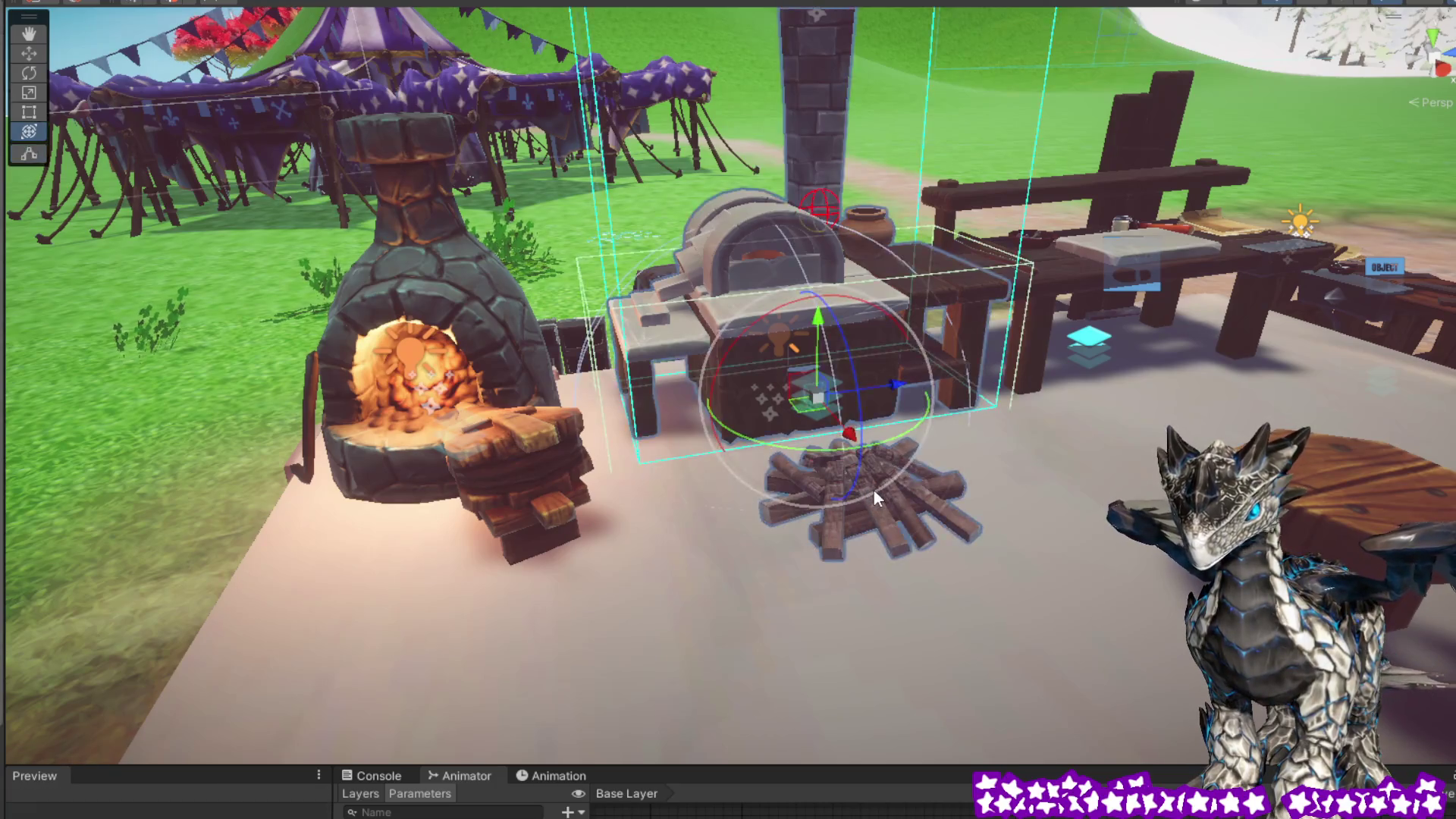
click(916, 513)
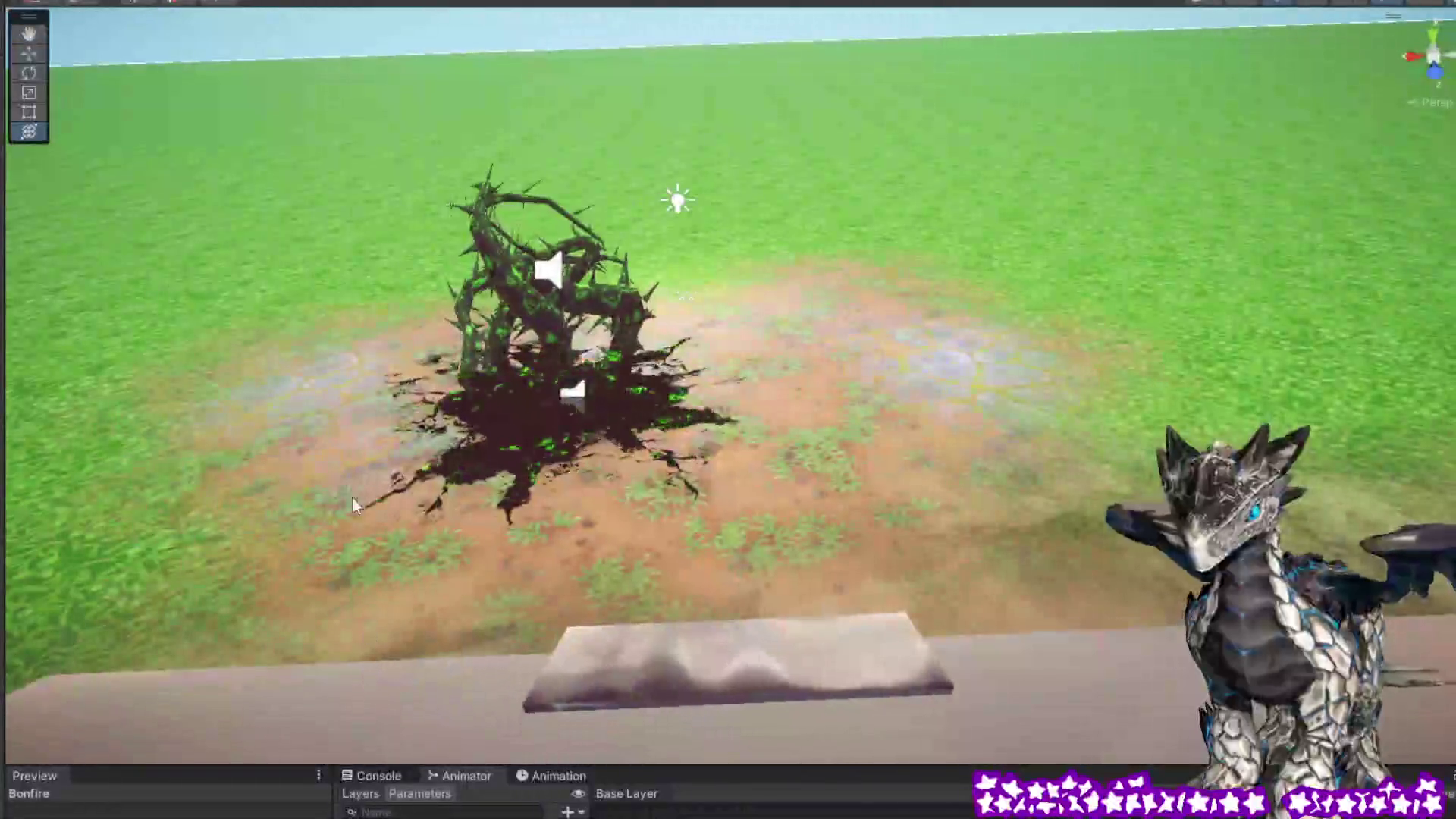
click(513, 469)
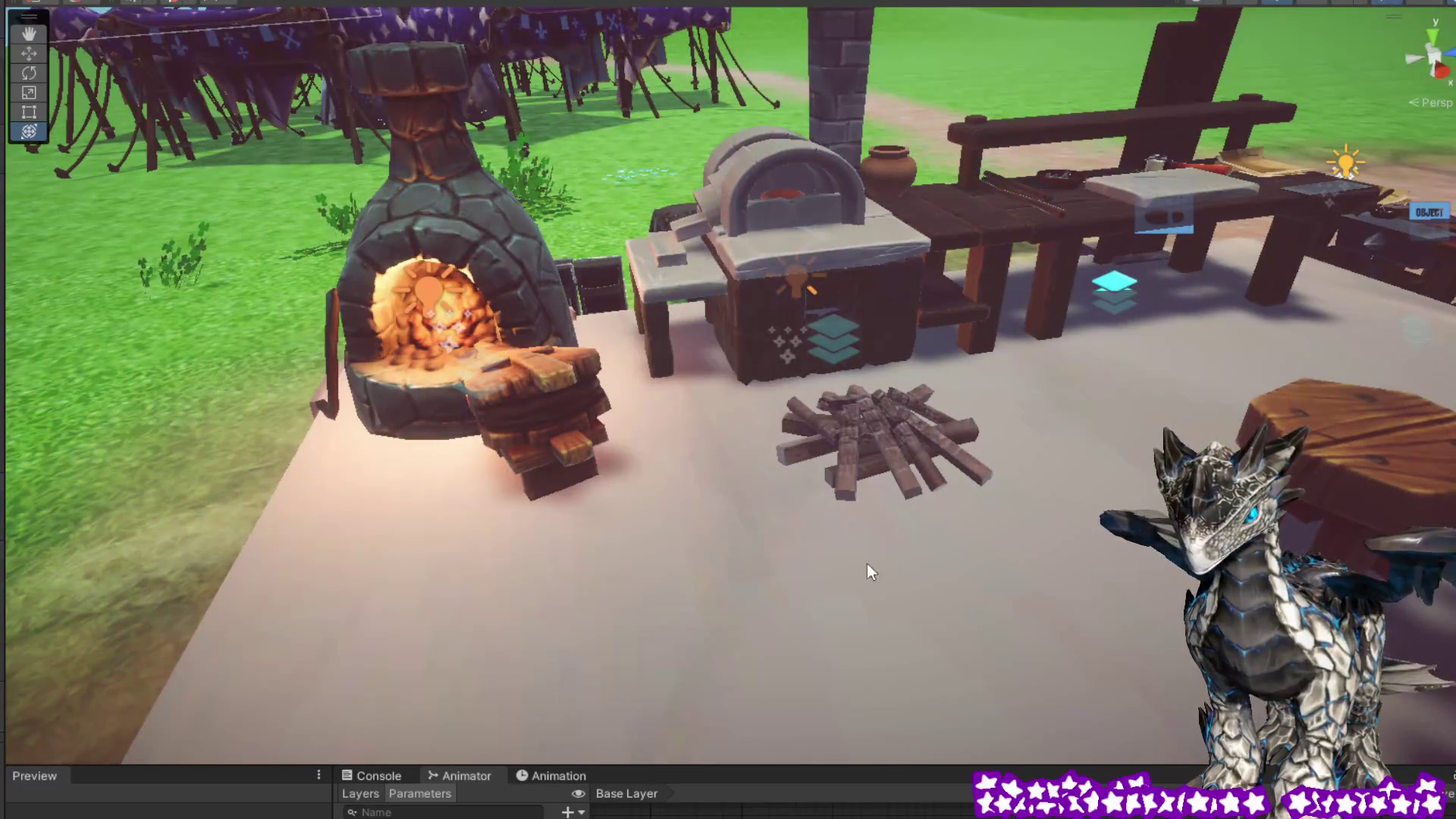
mouse_move(867, 563)
mouse_down()
mouse_move(1067, 532)
mouse_move(930, 513)
mouse_up()
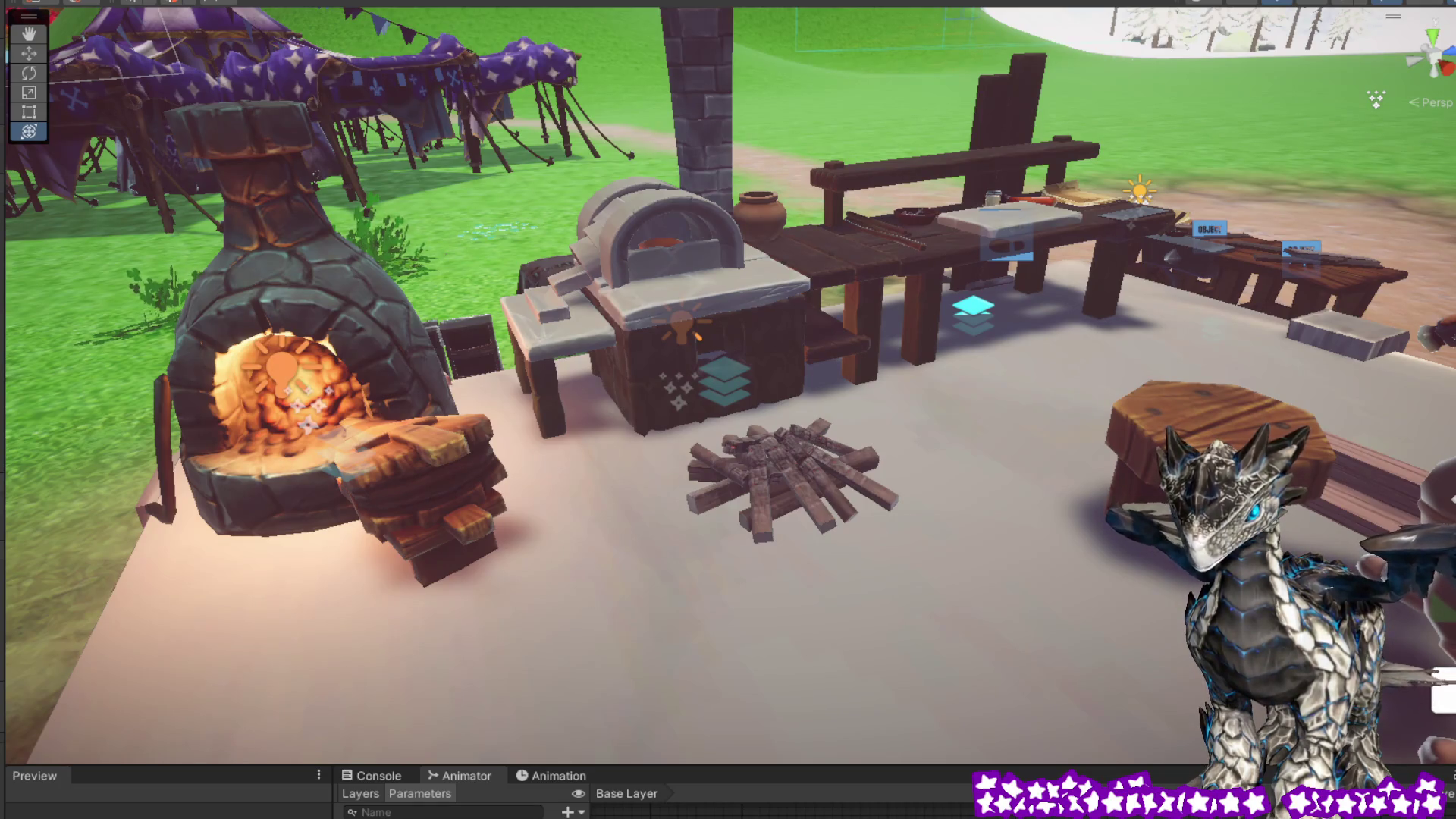
click(775, 474)
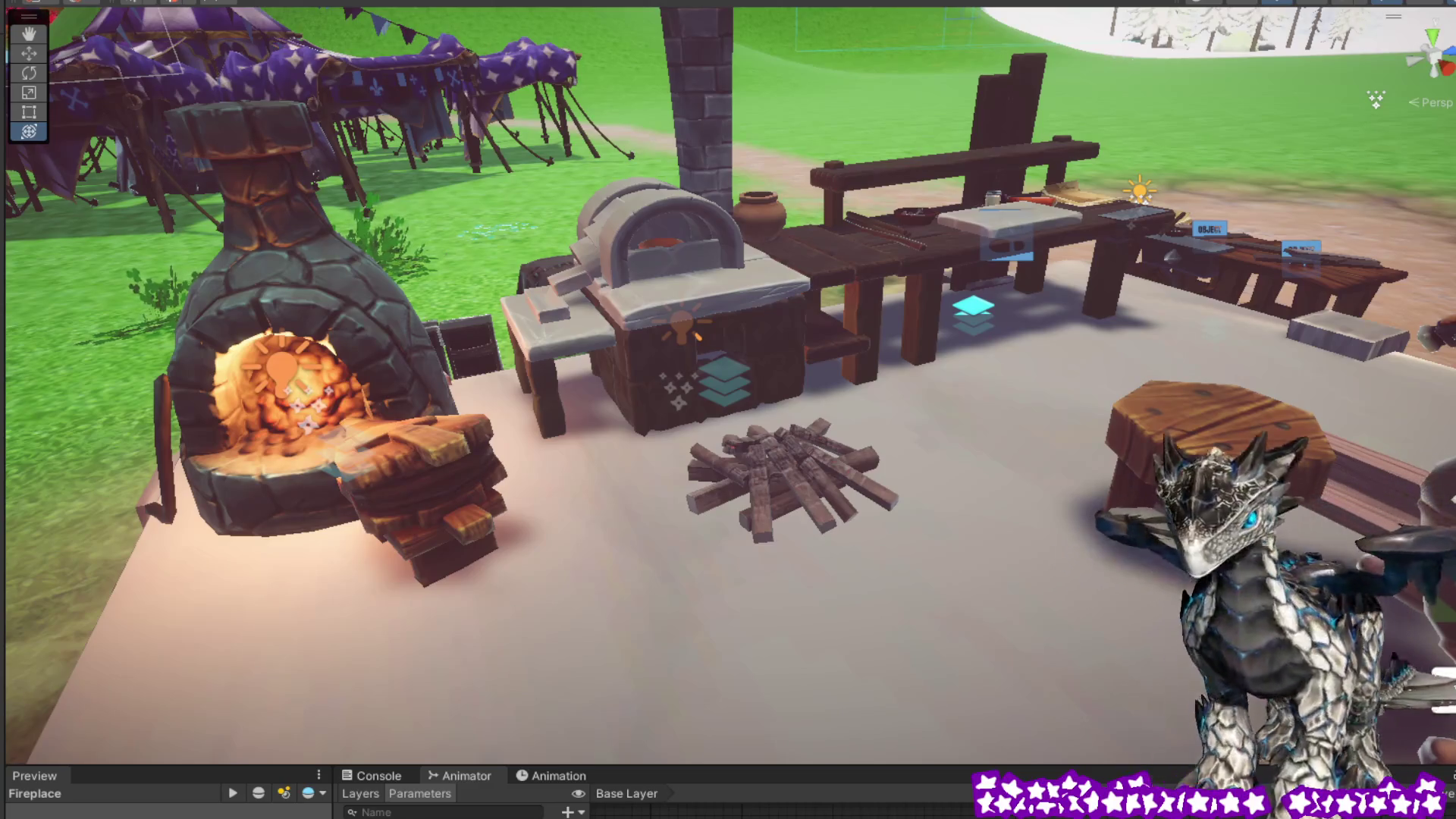
click(794, 473)
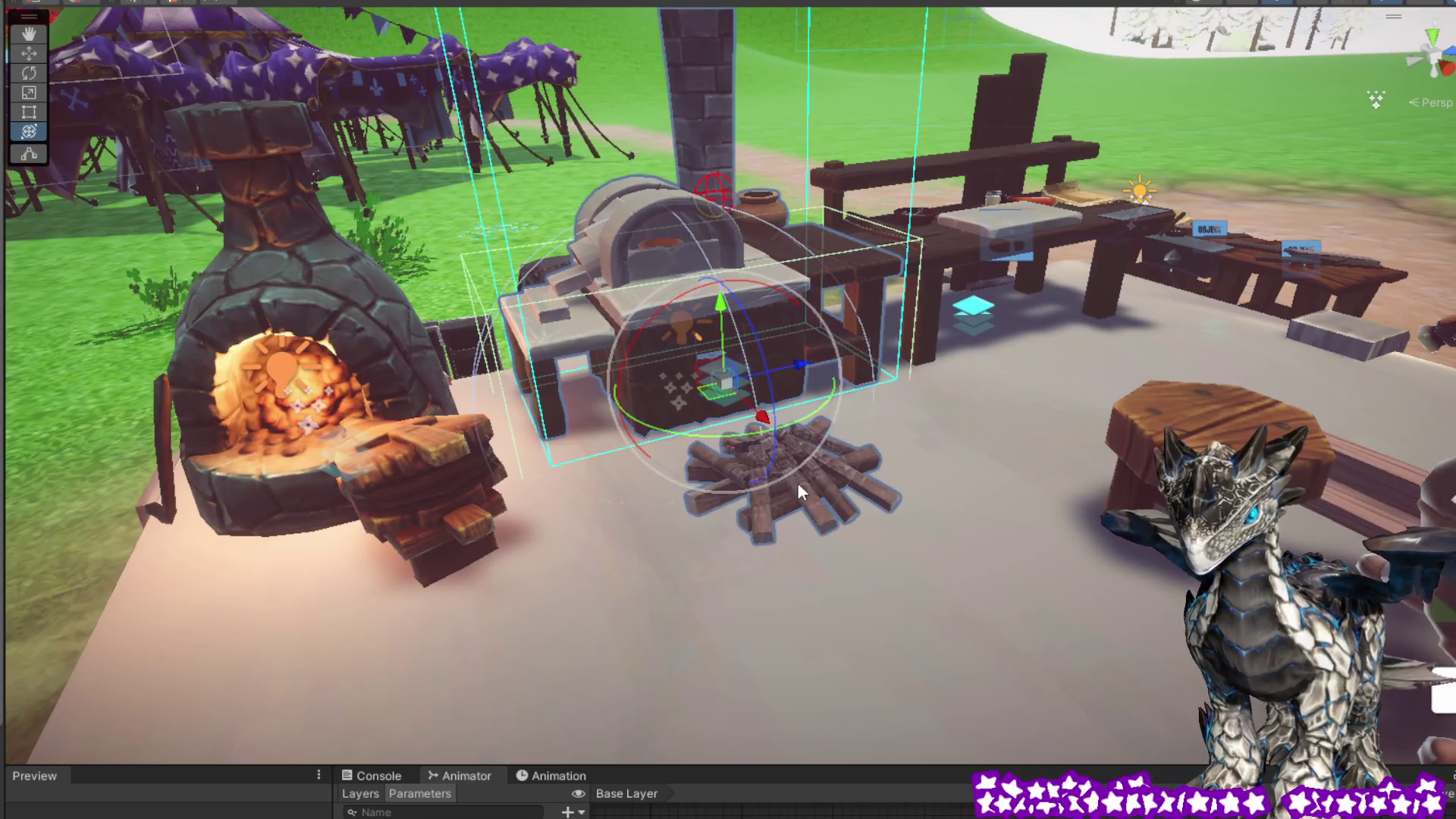
click(853, 504)
click(854, 480)
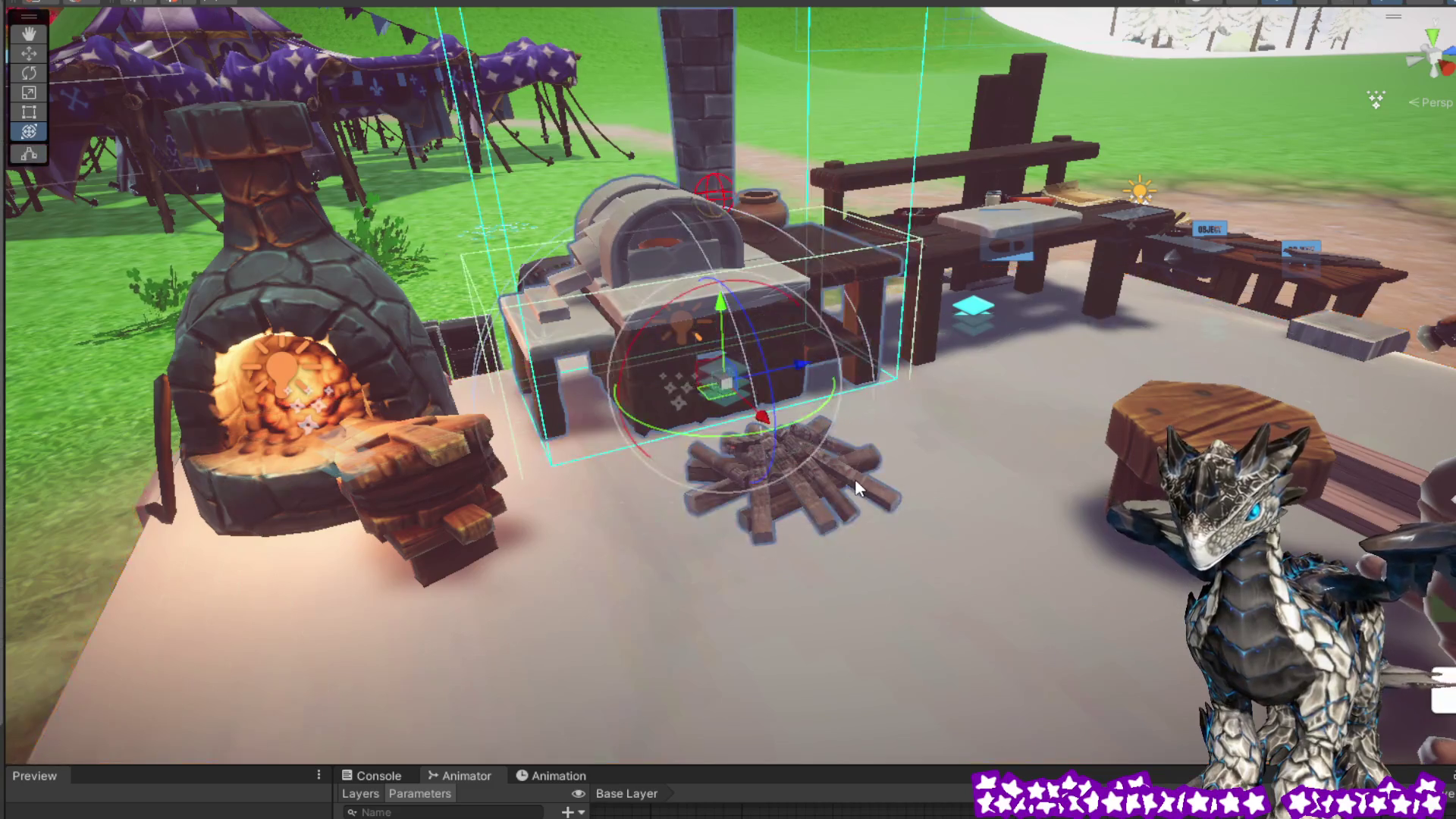
click(854, 479)
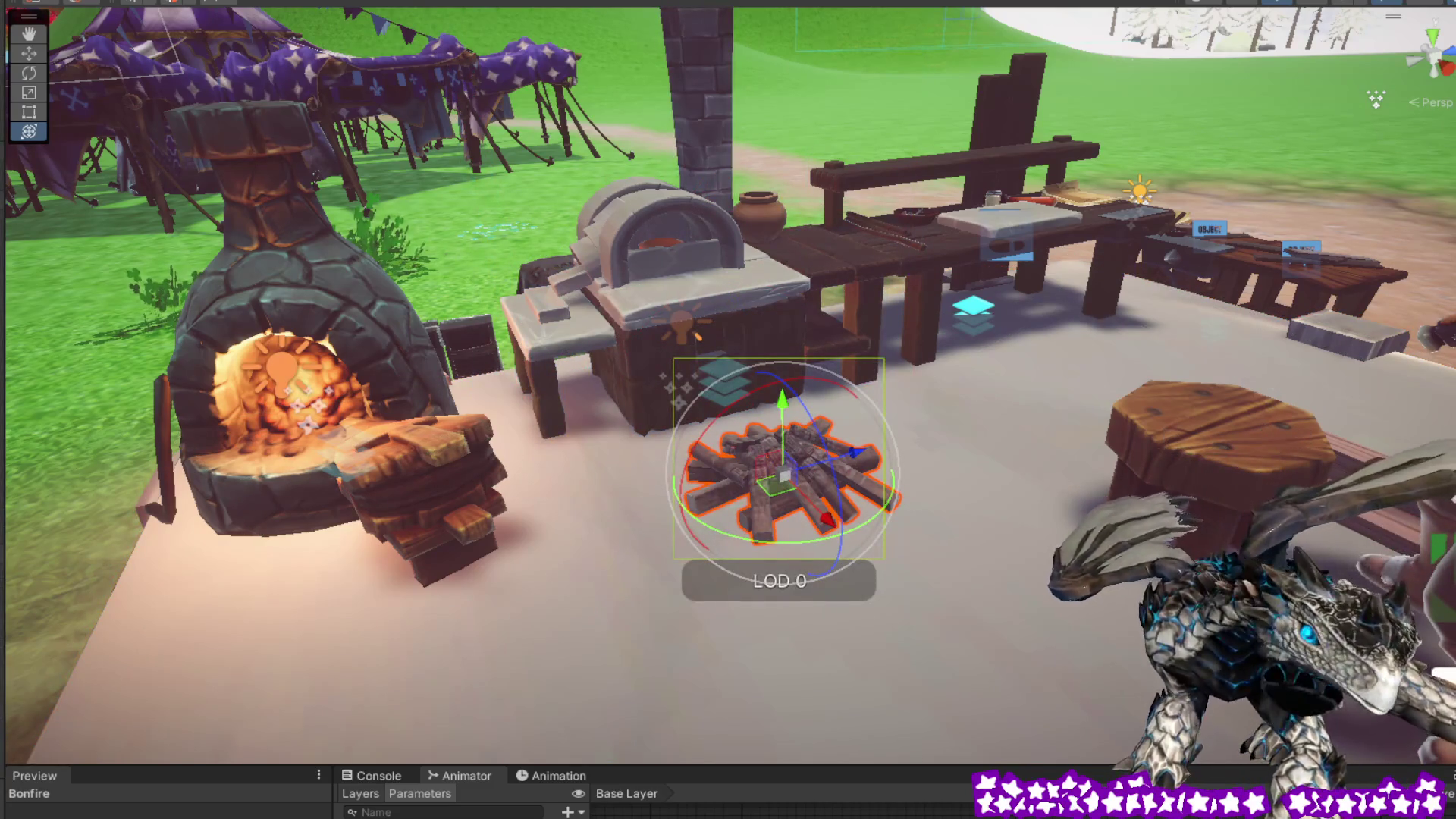